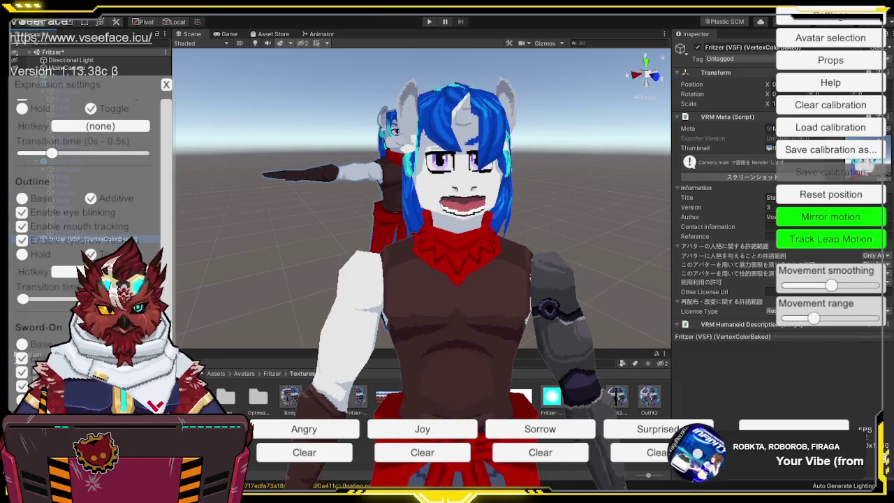
# - Bind hotkey 4 to Outfit 2, overriding Jacket, and test that it toggles the dark vest
pyautogui.scroll(3, 84, 210)
pyautogui.scroll(2, 83, 210)
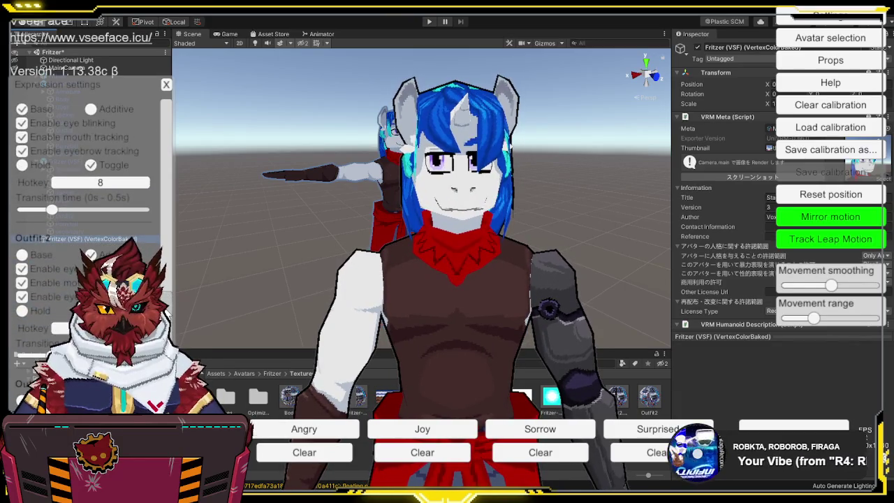
pyautogui.click(100, 328)
pyautogui.press('4')
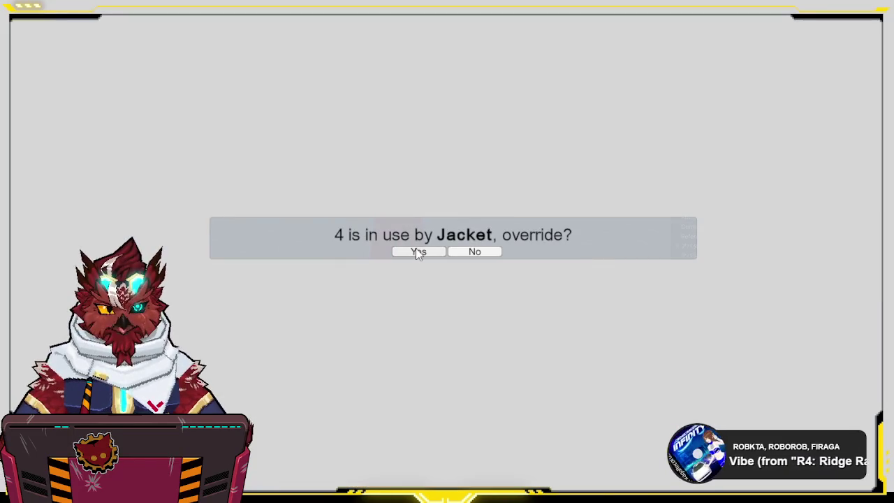
pyautogui.click(416, 251)
pyautogui.click(417, 252)
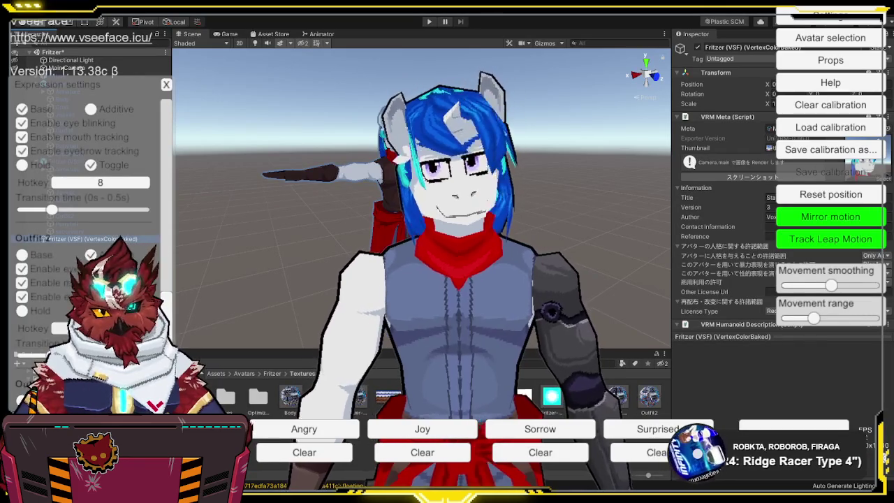
pyautogui.press('4')
pyautogui.press('4')
pyautogui.press('4')
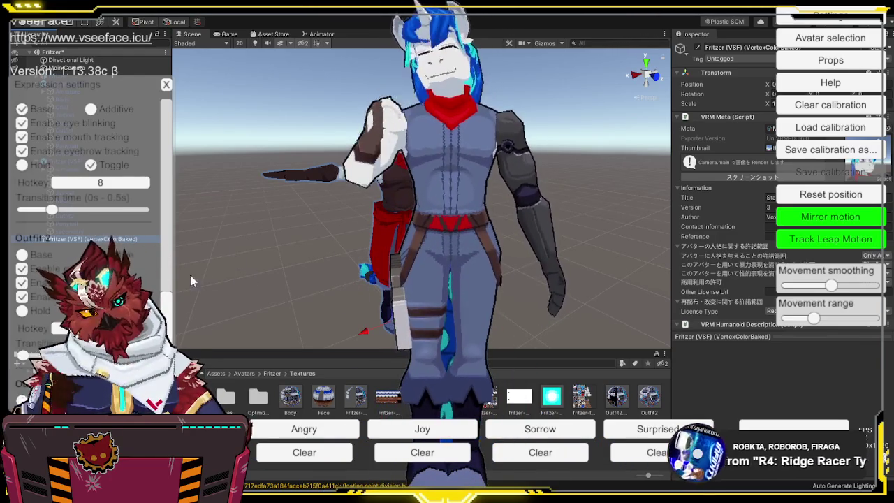
pyautogui.scroll(-5, 168, 300)
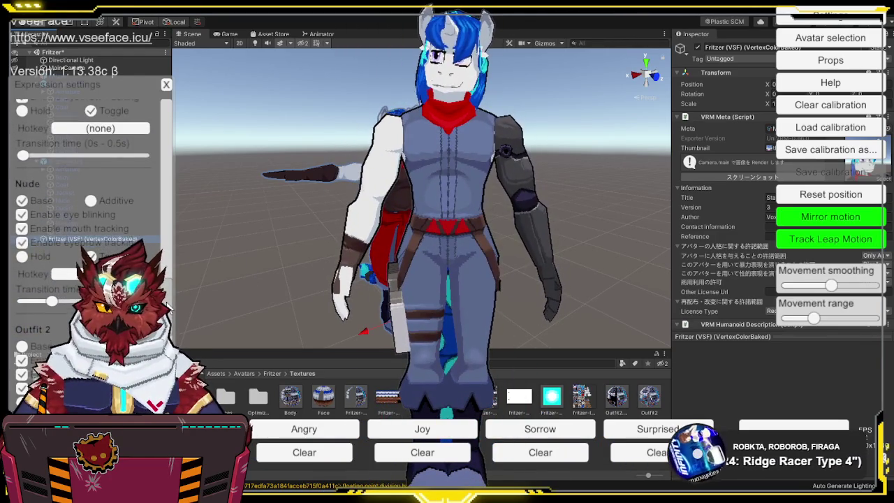
# - Give Jacket hotkey 5 instead of 4, taking it from Color-Swap, and test the white coat
pyautogui.scroll(-2, 168, 301)
pyautogui.click(100, 287)
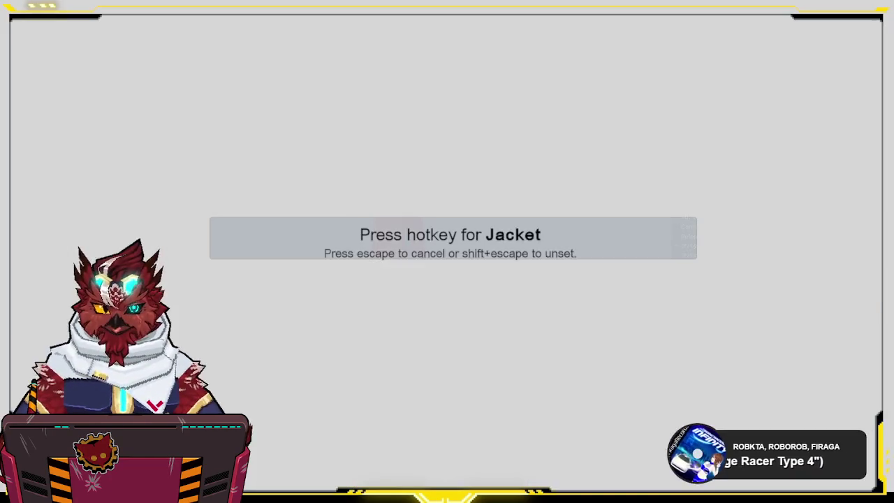
pyautogui.press('4')
pyautogui.click(481, 249)
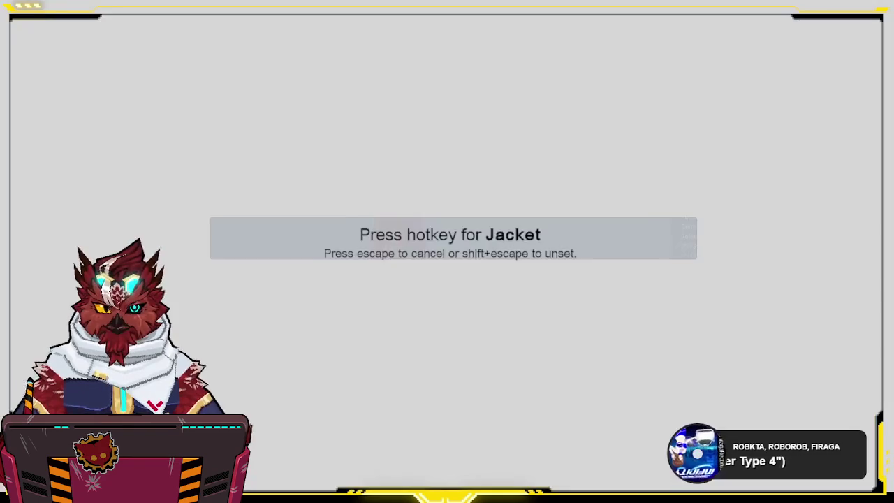
pyautogui.press('5')
pyautogui.click(412, 249)
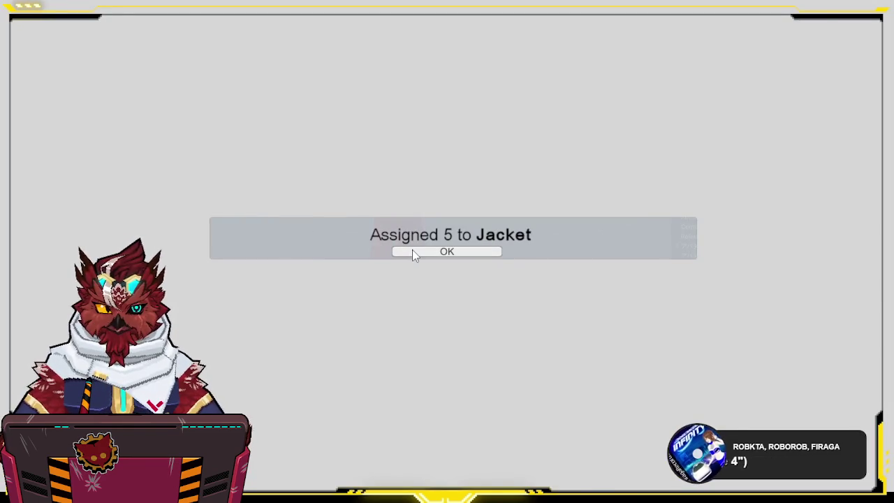
pyautogui.click(412, 250)
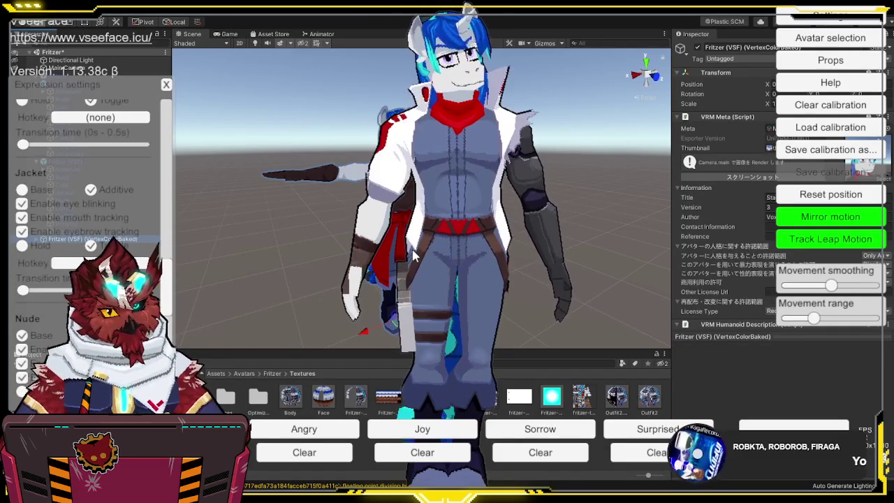
pyautogui.press('5')
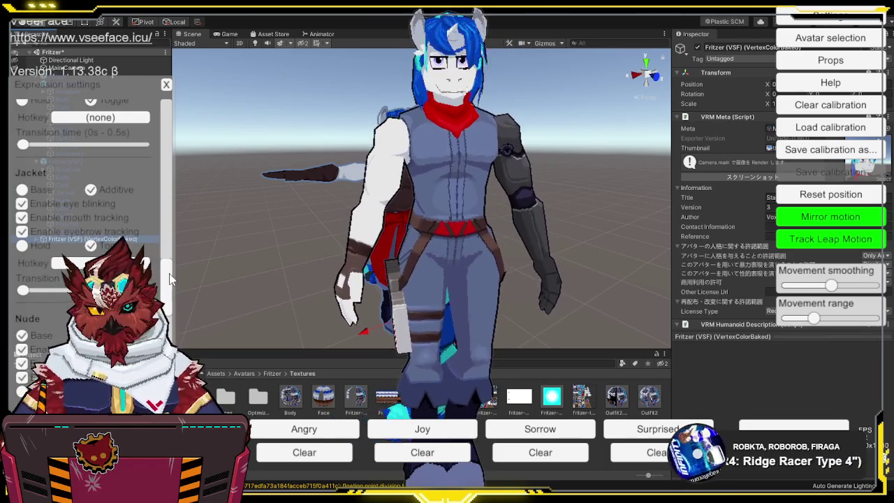
# - Bind hotkey 6 to the Color-Swap expression
pyautogui.scroll(5, 166, 256)
pyautogui.click(100, 265)
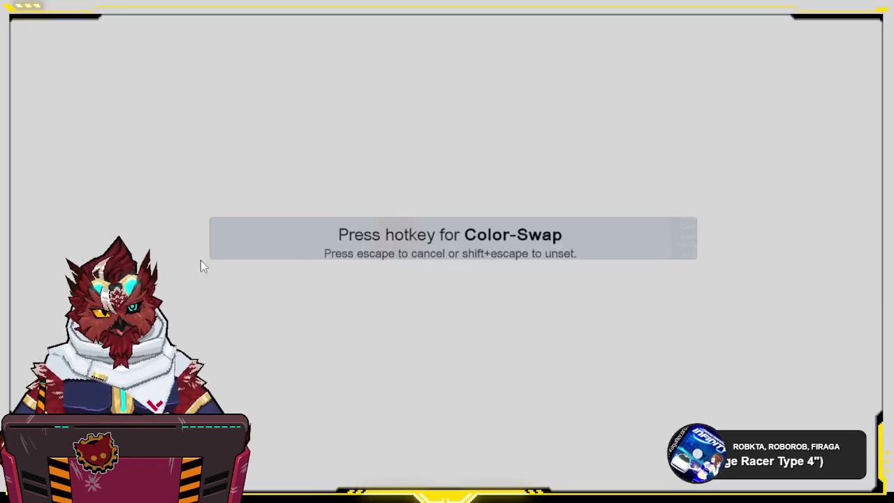
pyautogui.press('6')
pyautogui.click(447, 253)
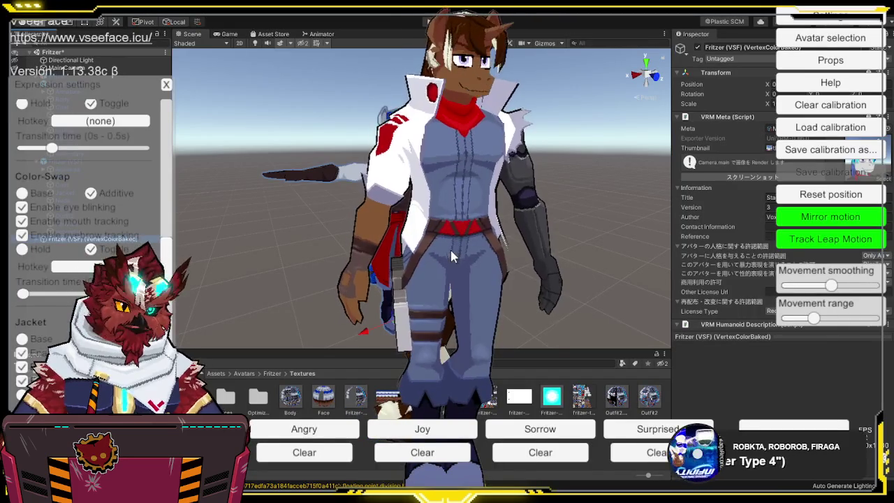
# - Test hotkeys 5 and 6 repeatedly, toggling the jacket and the brown/white colour swap
pyautogui.press('5')
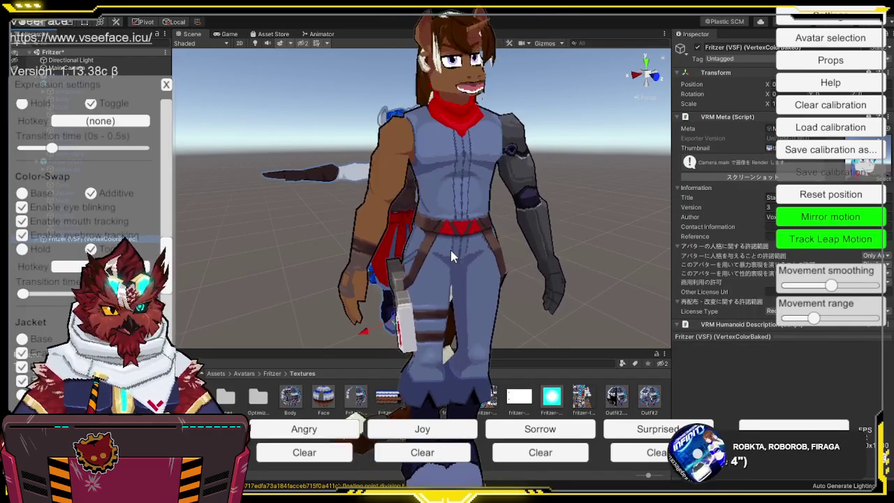
pyautogui.press('6')
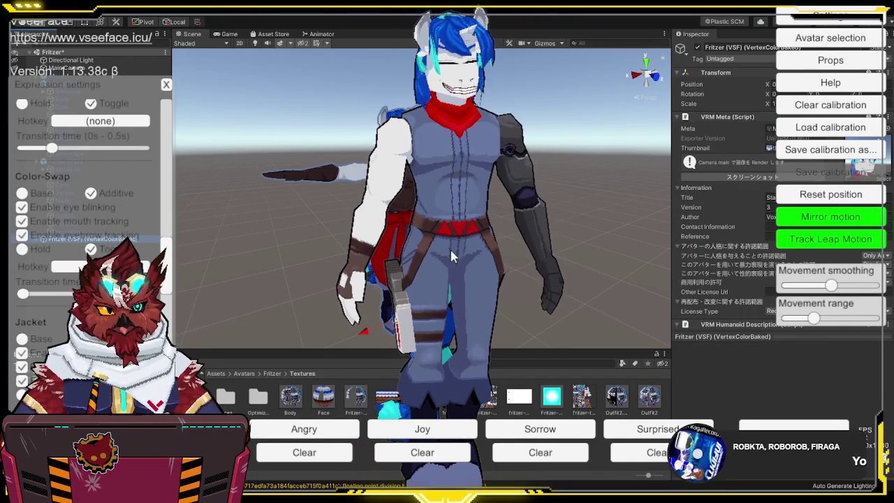
pyautogui.press('5')
pyautogui.press('5')
pyautogui.press('6')
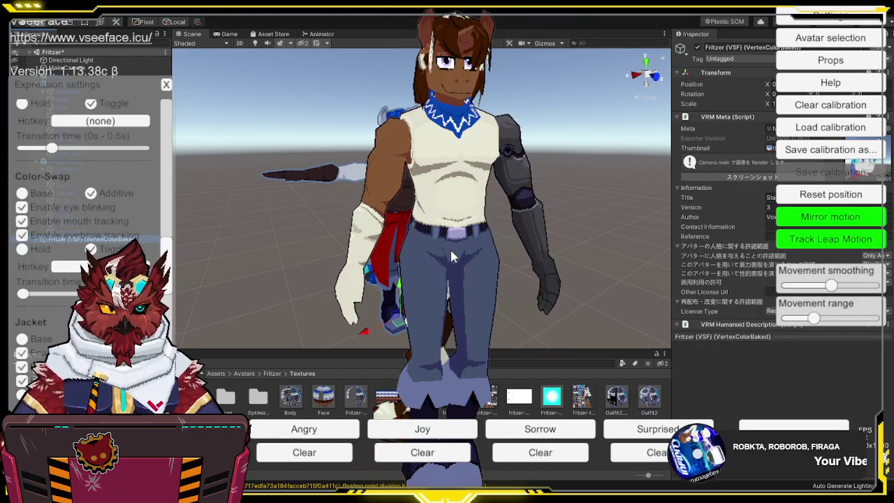
pyautogui.press('5')
pyautogui.press('5')
pyautogui.press('6')
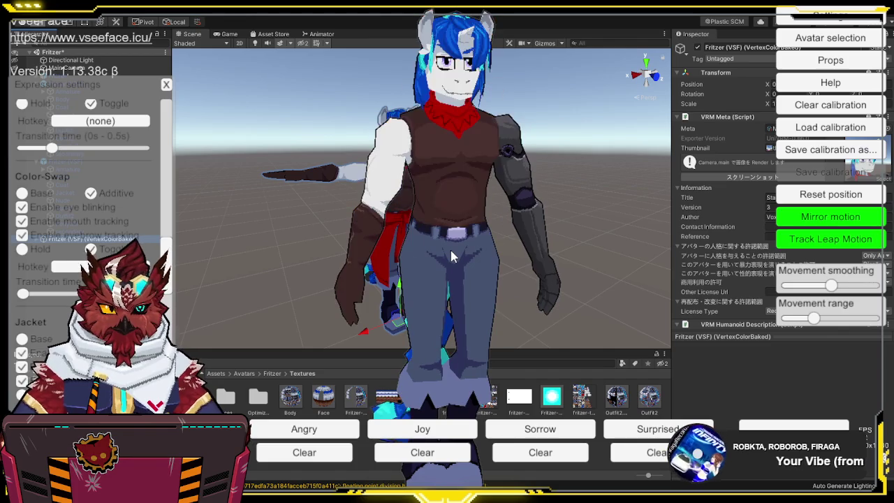
pyautogui.press('5')
pyautogui.press('5')
pyautogui.press('6')
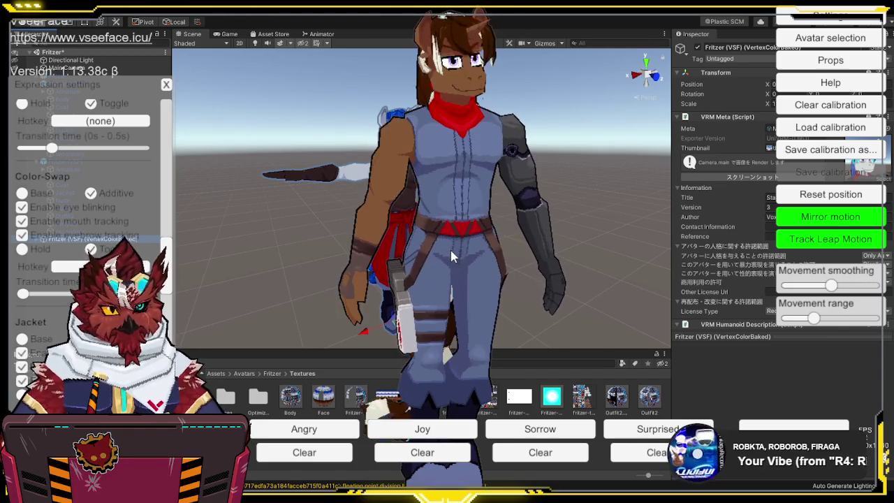
pyautogui.press('6')
pyautogui.press('6')
pyautogui.press('6')
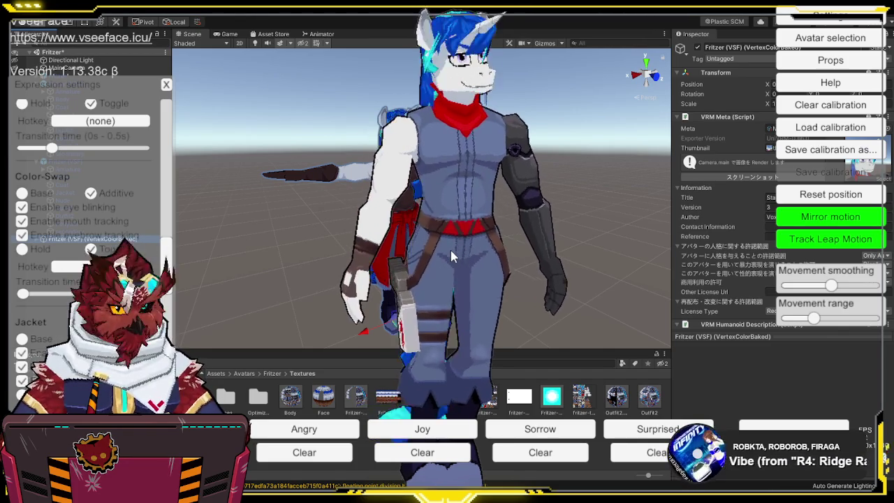
pyautogui.press('6')
pyautogui.press('6')
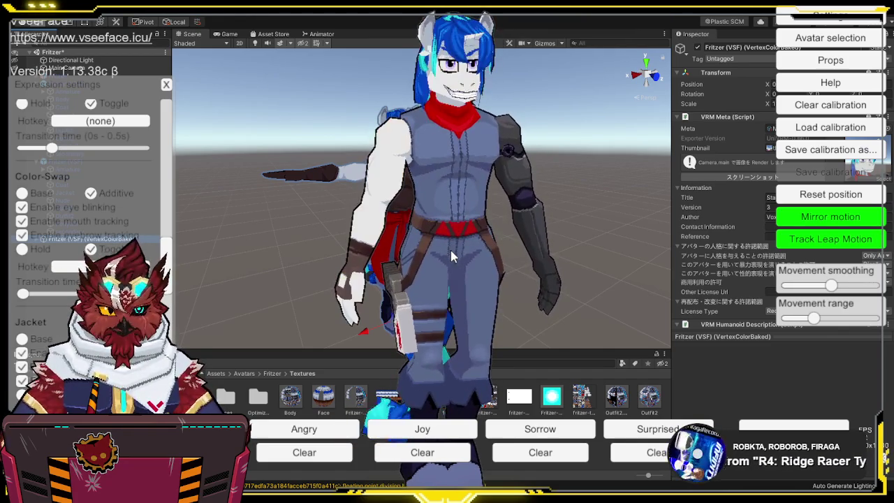
# - Bind hotkey 7 to the Blaster expression
pyautogui.scroll(4, 169, 265)
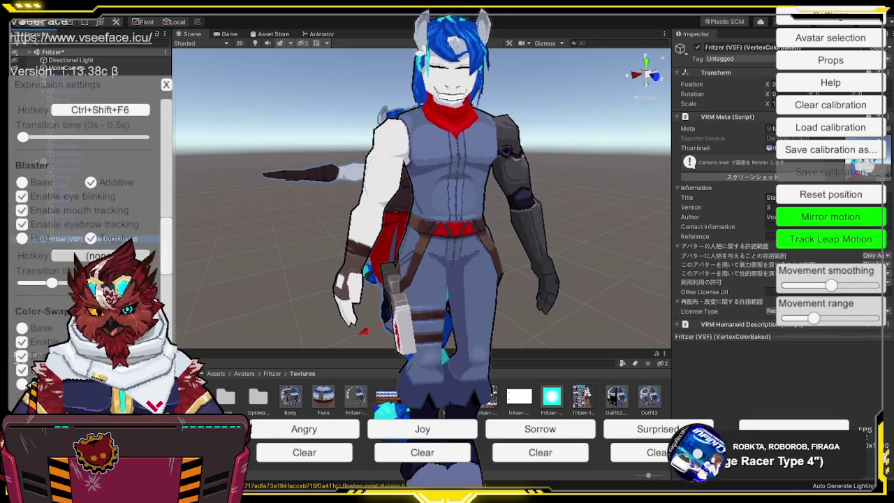
pyautogui.click(112, 251)
pyautogui.press('7')
pyautogui.click(482, 250)
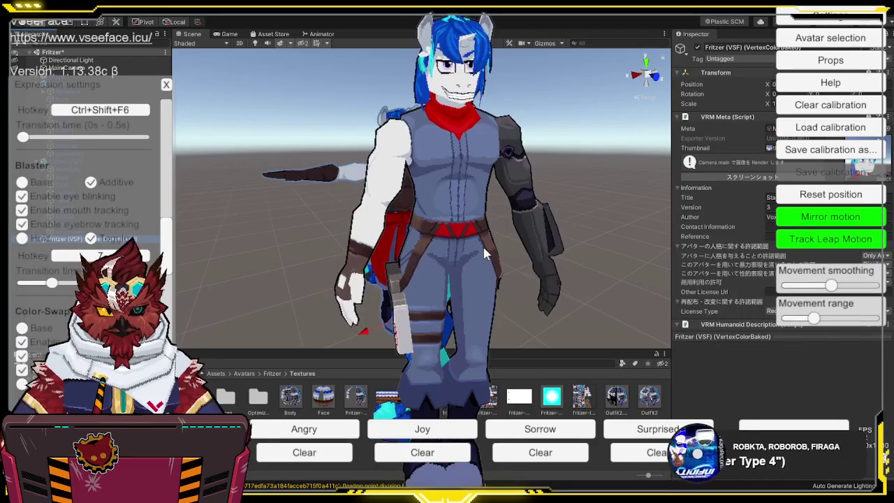
# - Select the secondary object in Unity to view its VRM Spring Bone root bones
pyautogui.scroll(4, 165, 232)
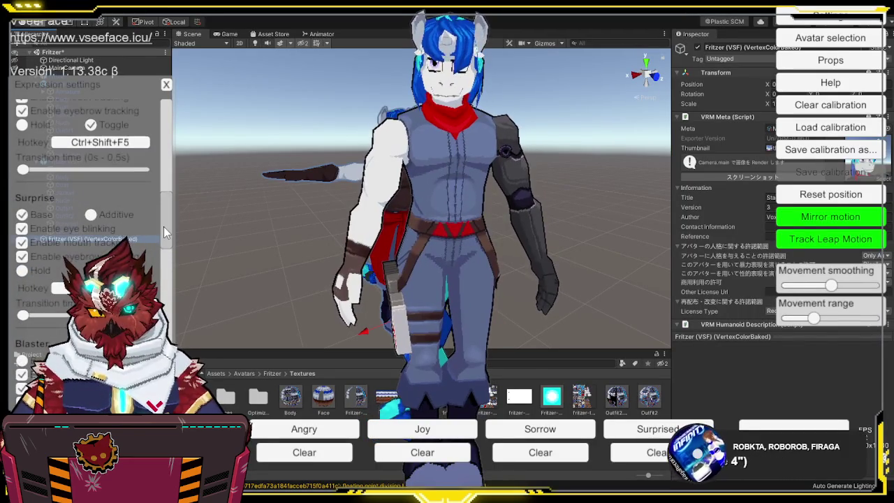
pyautogui.scroll(2, 166, 230)
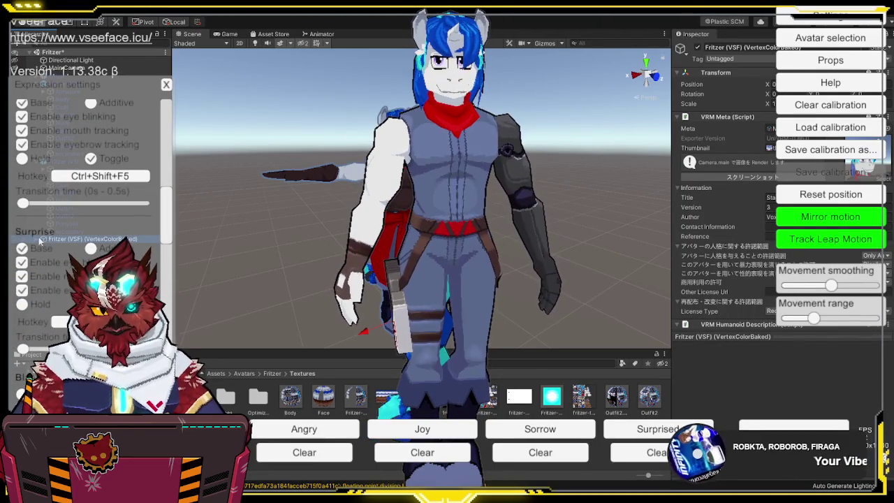
pyautogui.click(67, 308)
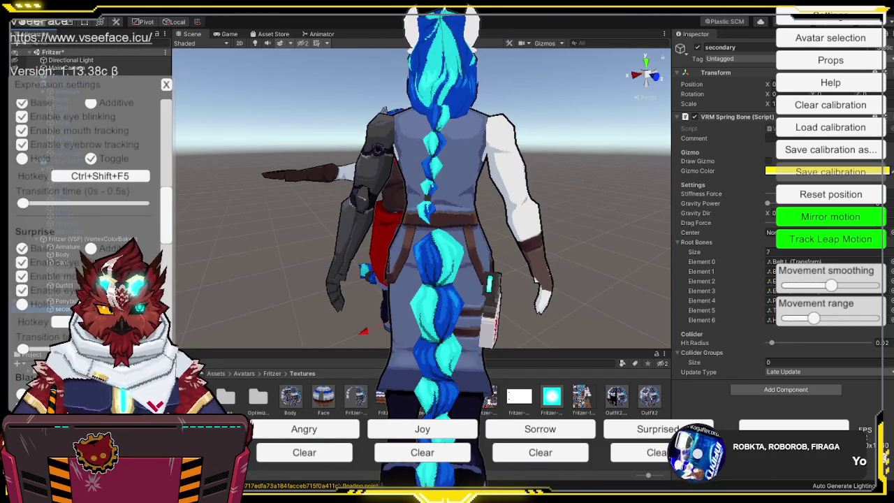
# - Select Fritzer (VSF) (VertexColorBaked) in the Hierarchy to show its VRM Meta details
pyautogui.click(144, 237)
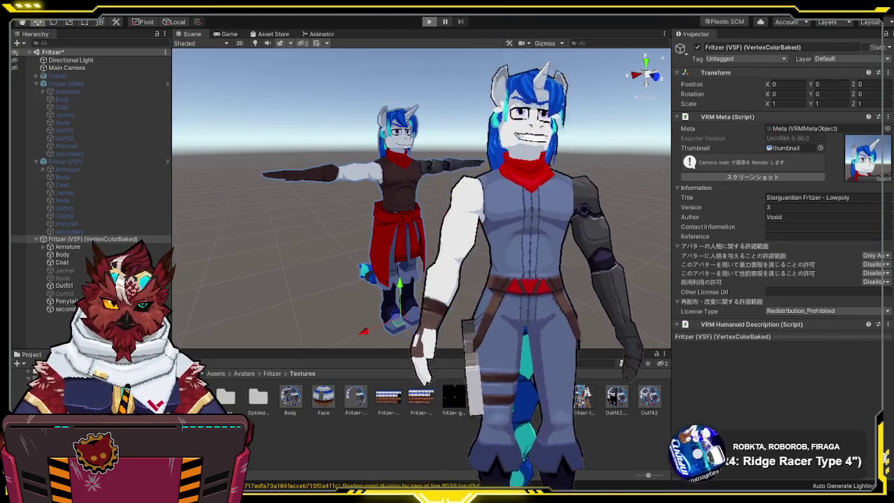
# - Enter Play mode with Ctrl+P to run the Fritzer scene in the Game view
pyautogui.hotkey('ctrl', 'p')
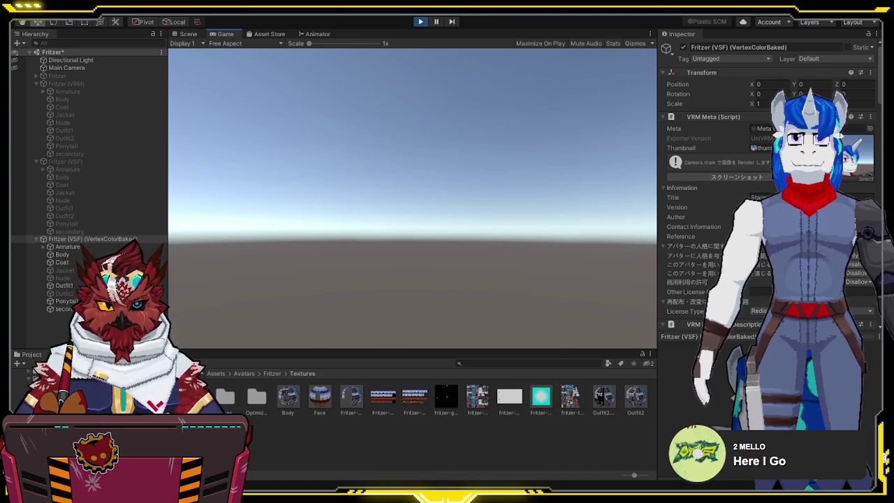
# - View the avatar from behind in the Scene view, then stop Play mode
pyautogui.click(187, 34)
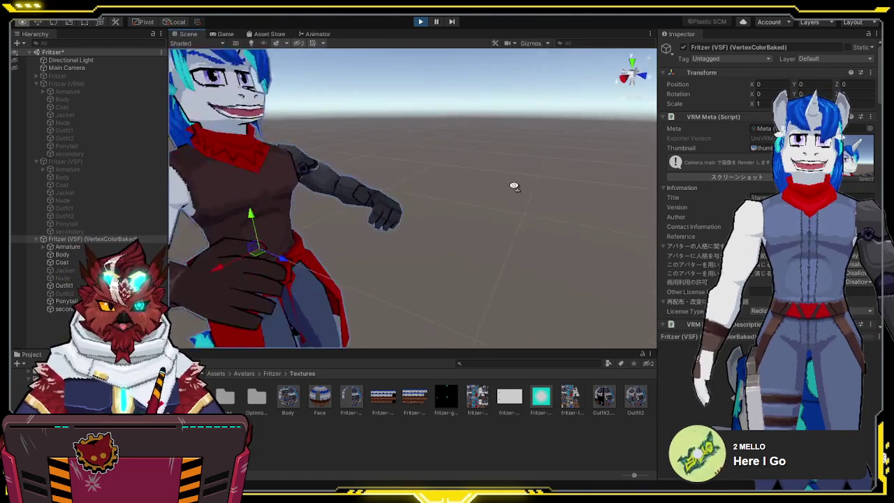
pyautogui.moveTo(514, 187); pyautogui.dragTo(391, 190)
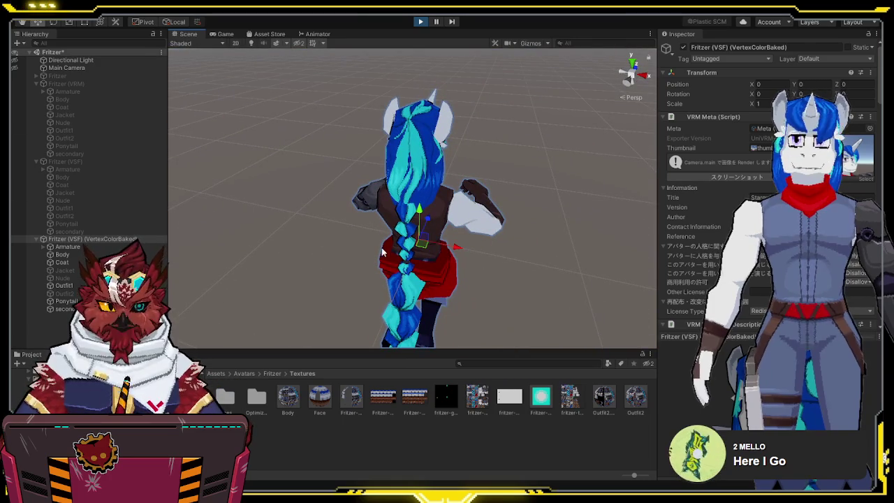
pyautogui.moveTo(425, 248)
pyautogui.mouseDown()
pyautogui.moveTo(454, 245)
pyautogui.moveTo(394, 260)
pyautogui.moveTo(405, 255)
pyautogui.moveTo(412, 203)
pyautogui.moveTo(329, 209)
pyautogui.moveTo(462, 237)
pyautogui.moveTo(391, 234)
pyautogui.moveTo(482, 223)
pyautogui.moveTo(350, 200)
pyautogui.moveTo(327, 206)
pyautogui.mouseUp()
pyautogui.click(419, 22)
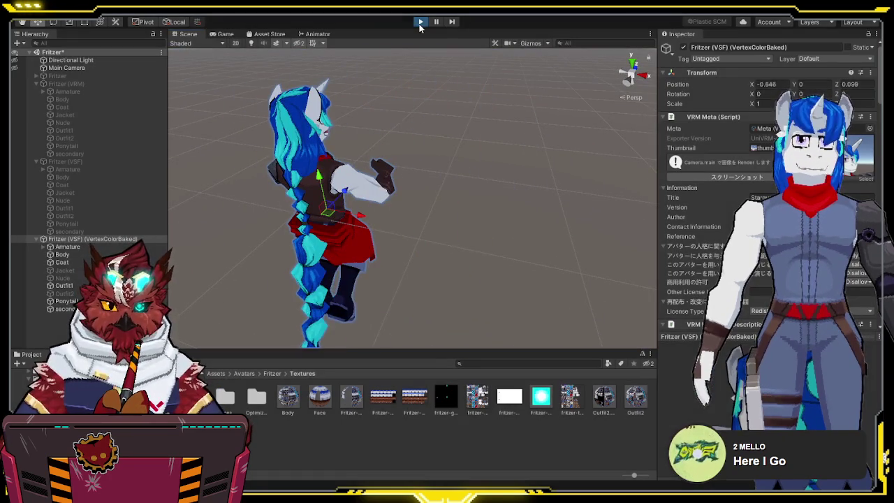
# - Expand the VertexColorBaked armature and frame the Ponytail.End bone in the Scene view
pyautogui.keyDown('alt'); pyautogui.click(43, 248); pyautogui.keyUp('alt')
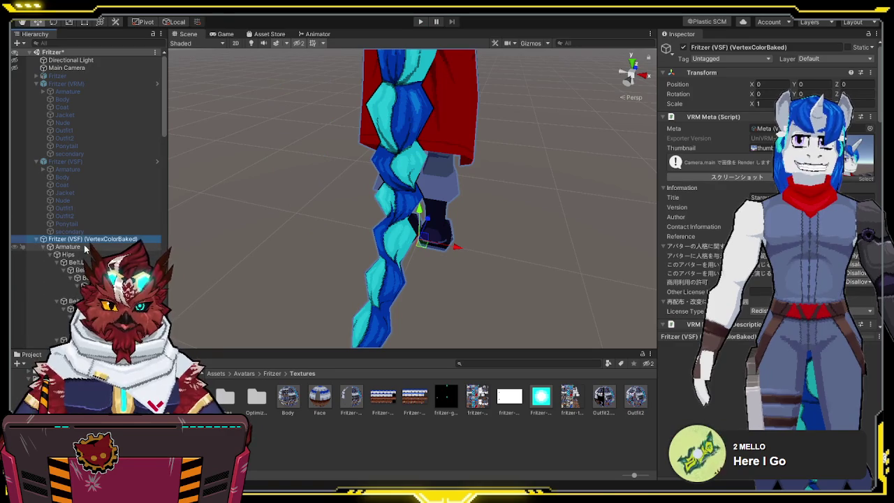
pyautogui.scroll(-5, 91, 230)
pyautogui.scroll(-8, 101, 241)
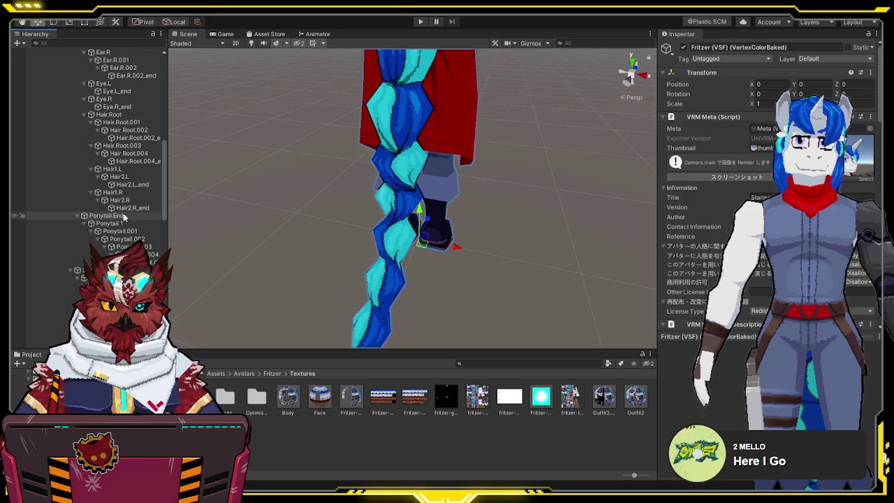
pyautogui.press('f')
pyautogui.moveTo(356, 206); pyautogui.dragTo(358, 238)
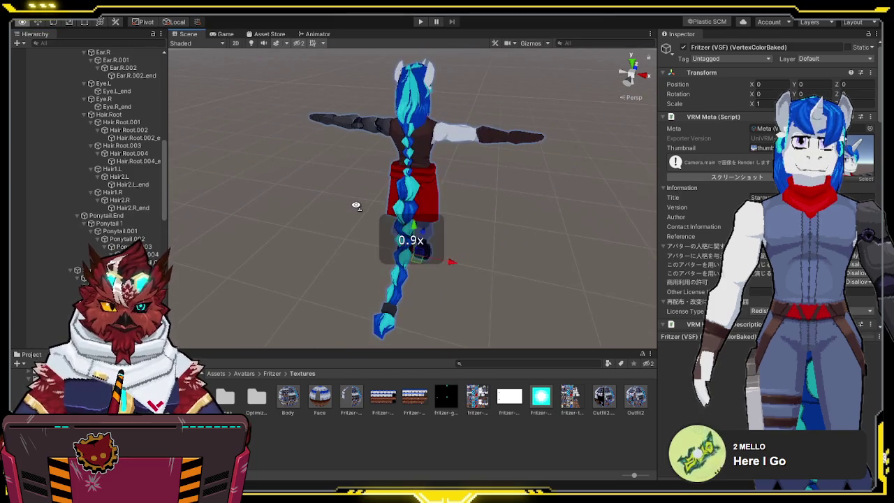
pyautogui.click(80, 270)
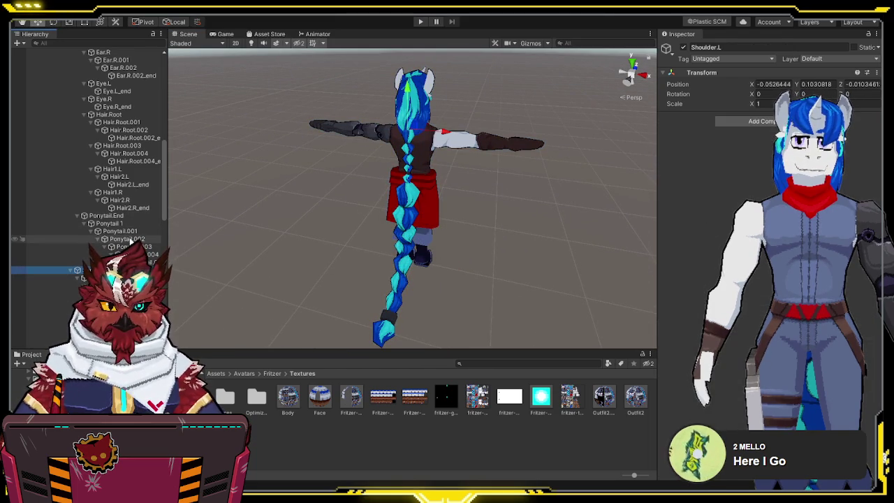
pyautogui.click(106, 215)
pyautogui.press('f')
# - Inspect the Ponytail 1 bone from a side-front angle, then collapse the armature tree
pyautogui.moveTo(479, 152); pyautogui.dragTo(364, 168)
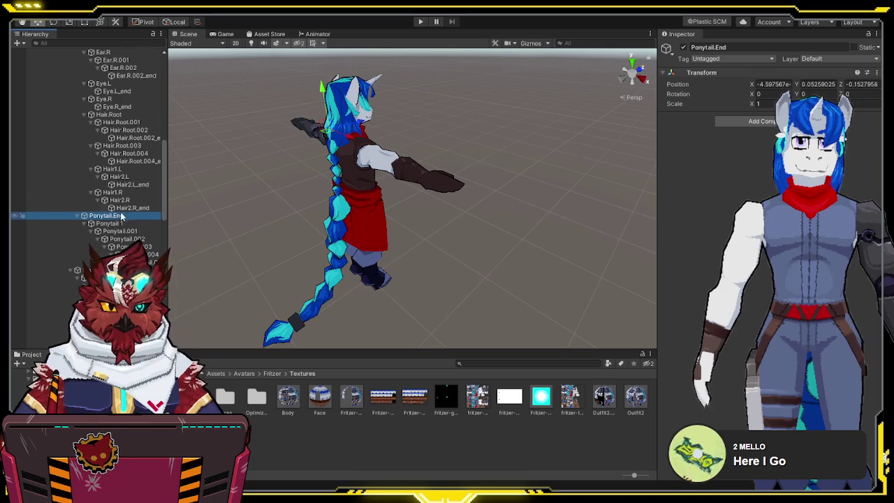
pyautogui.click(122, 222)
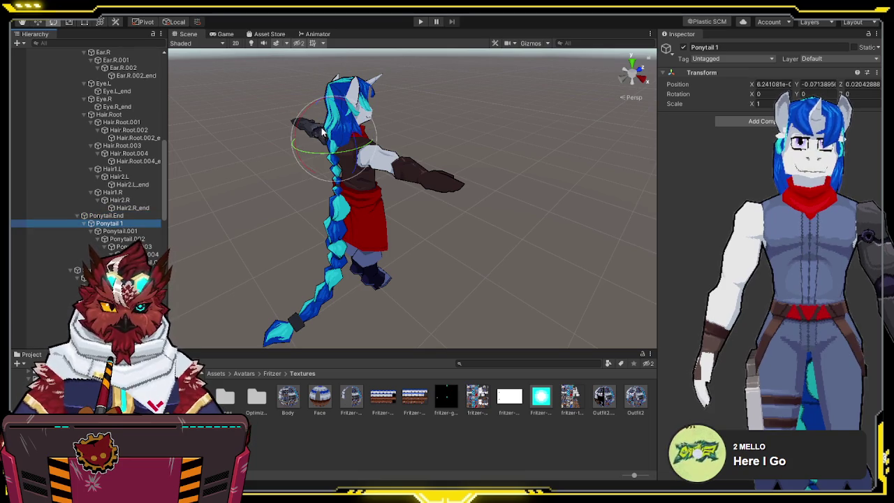
pyautogui.click(305, 122)
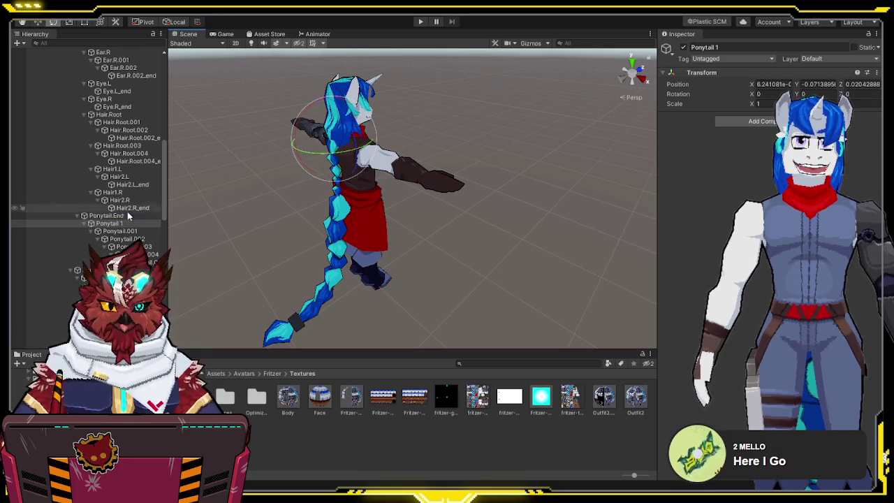
pyautogui.click(104, 223)
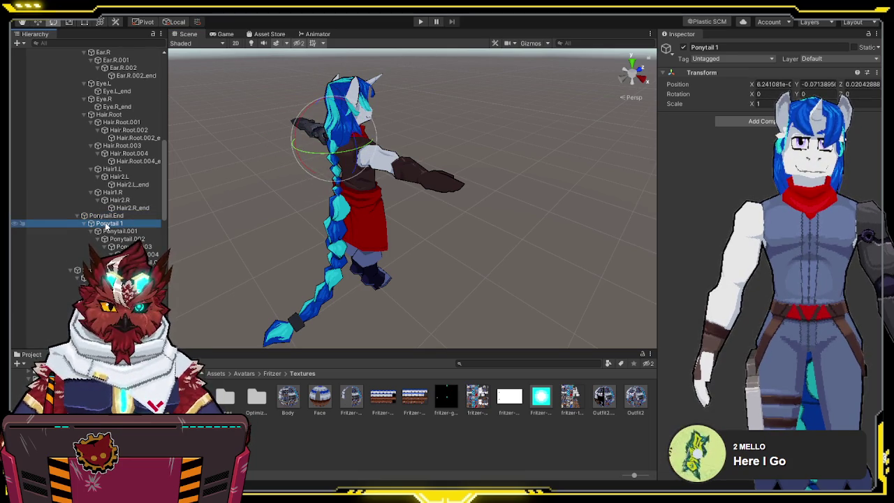
pyautogui.scroll(10, 105, 222)
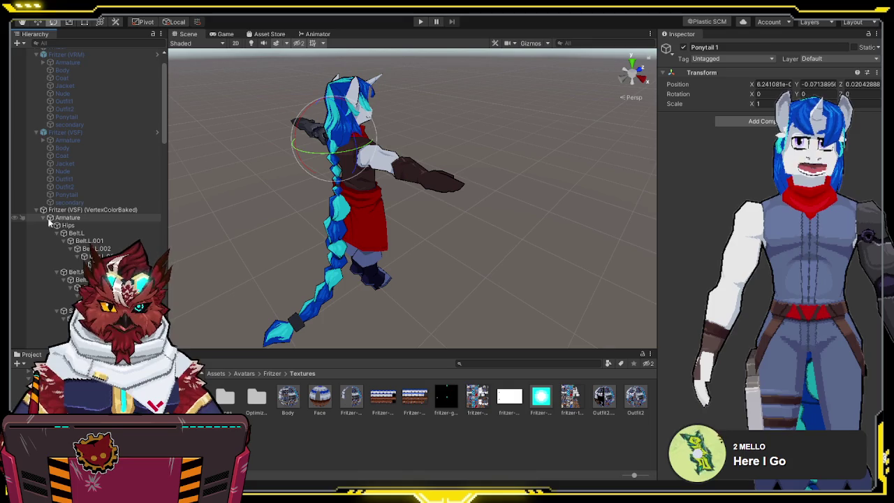
pyautogui.click(43, 223)
# - Assign the ponytail bone to Root Bones Element 4 on the secondary spring bone
pyautogui.click(68, 309)
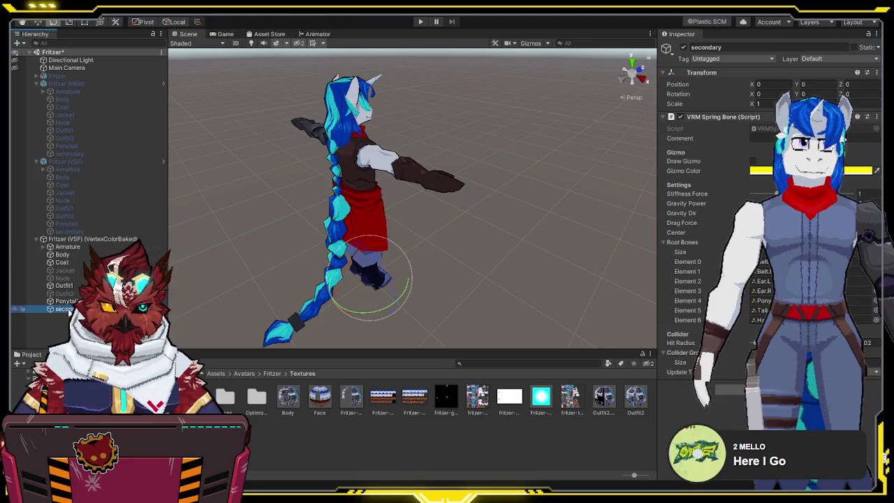
pyautogui.click(763, 300)
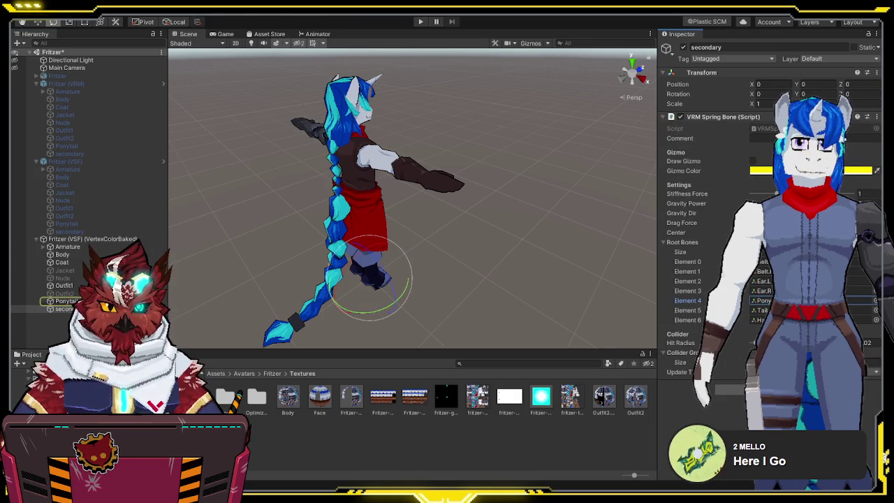
pyautogui.keyDown('alt'); pyautogui.click(43, 247); pyautogui.keyUp('alt')
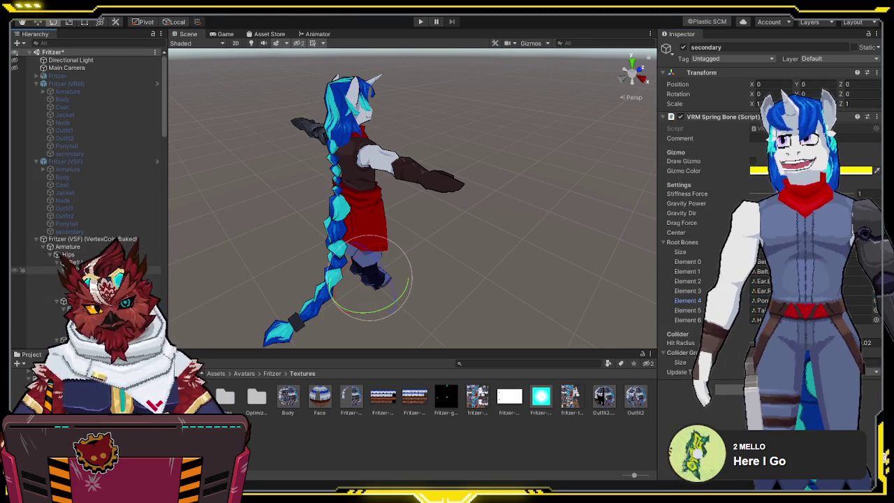
pyautogui.scroll(-5, 70, 264)
pyautogui.scroll(-5, 69, 266)
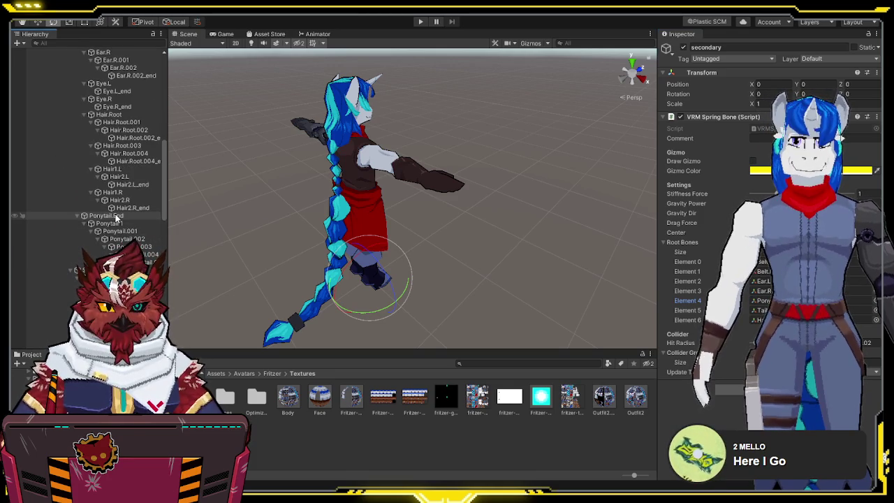
pyautogui.moveTo(117, 217)
pyautogui.mouseDown()
pyautogui.moveTo(214, 214)
pyautogui.moveTo(768, 300)
pyautogui.mouseUp()
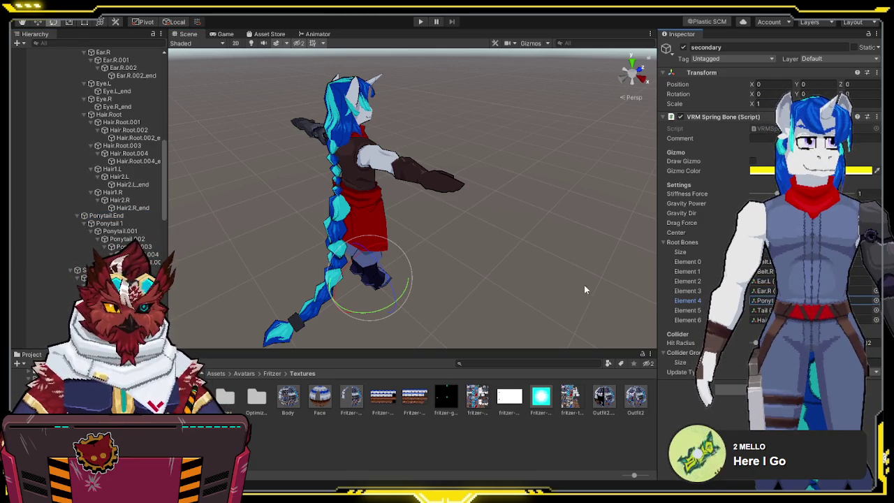
# - Collapse the avatar's object tree and select Fritzer (VSF) (VertexColorBaked)
pyautogui.scroll(5, 70, 174)
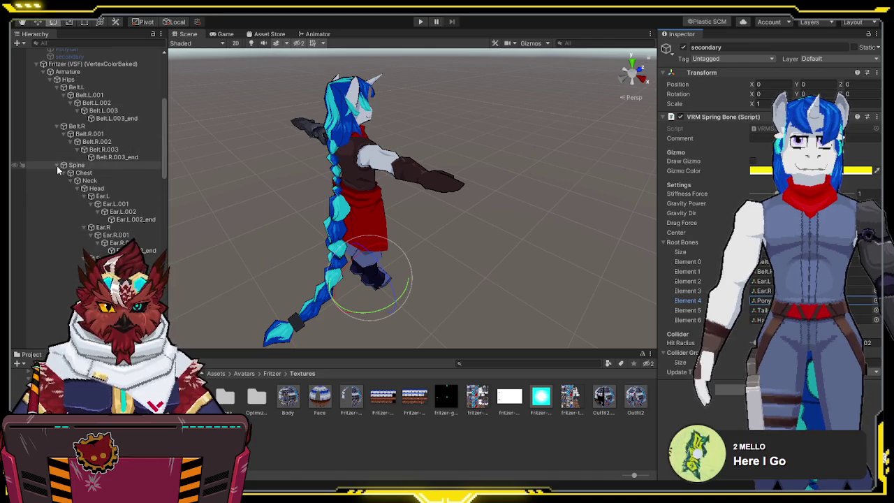
pyautogui.scroll(3, 60, 167)
pyautogui.click(36, 157)
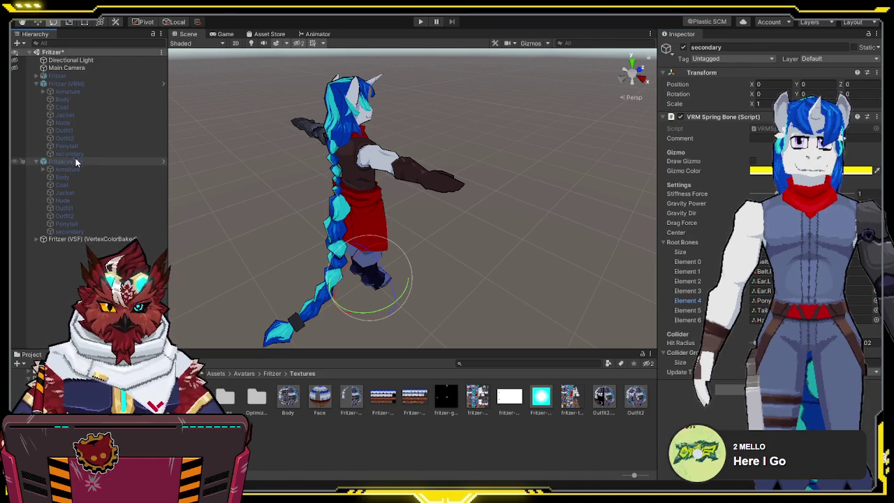
pyautogui.click(93, 240)
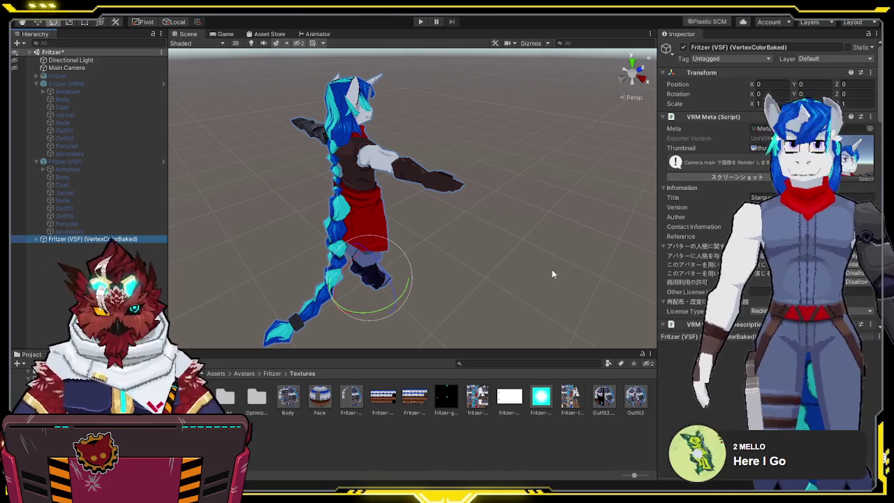
# - Hide the VertexColorBaked avatar and make the Fritzer (VSF) avatar active
pyautogui.click(684, 47)
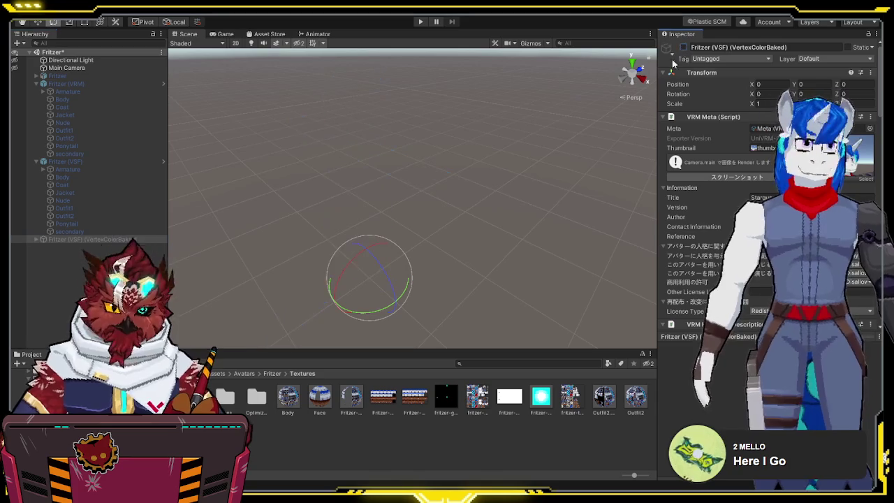
pyautogui.click(63, 161)
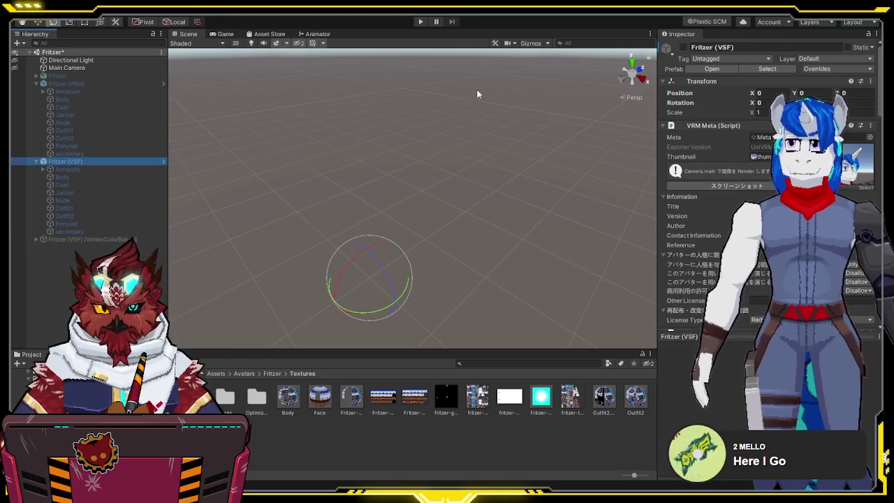
pyautogui.click(683, 47)
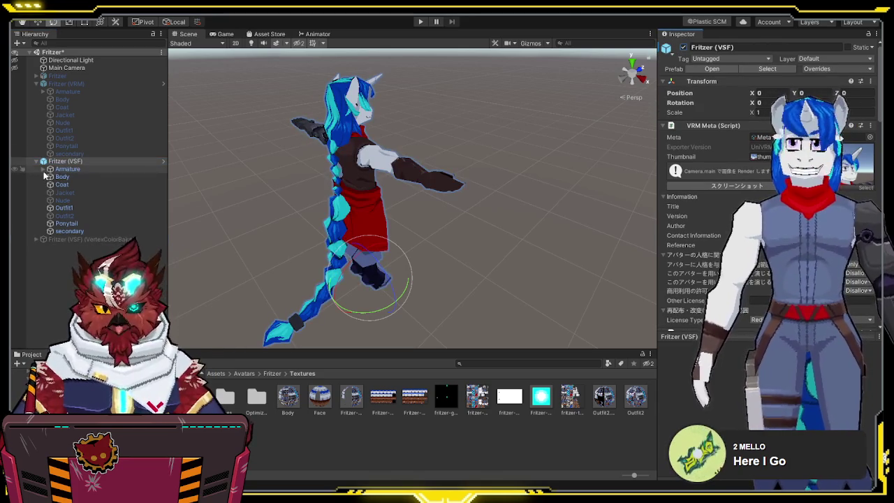
# - Check the secondary spring bone's Ear.R root bone on Fritzer (VSF), then collapse its tree
pyautogui.click(80, 232)
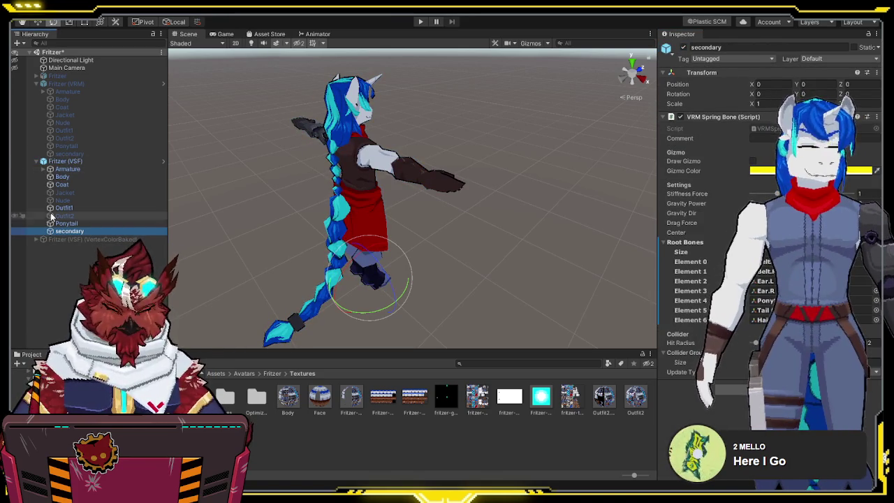
pyautogui.click(69, 160)
pyautogui.click(80, 232)
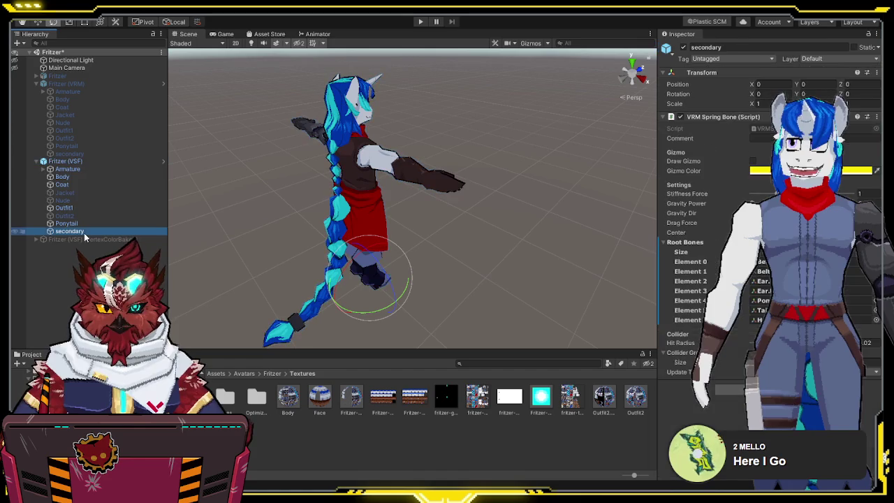
pyautogui.keyDown('alt'); pyautogui.click(42, 169); pyautogui.keyUp('alt')
pyautogui.scroll(-10, 90, 217)
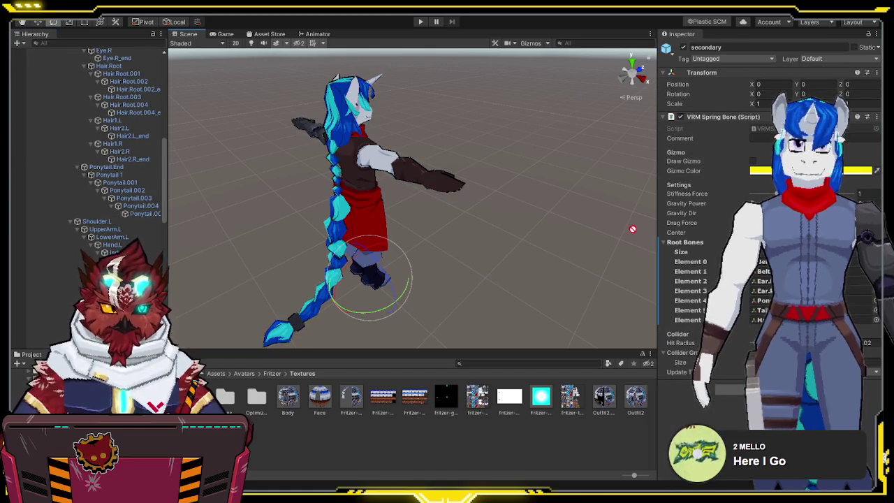
pyautogui.click(765, 290)
pyautogui.scroll(15, 91, 209)
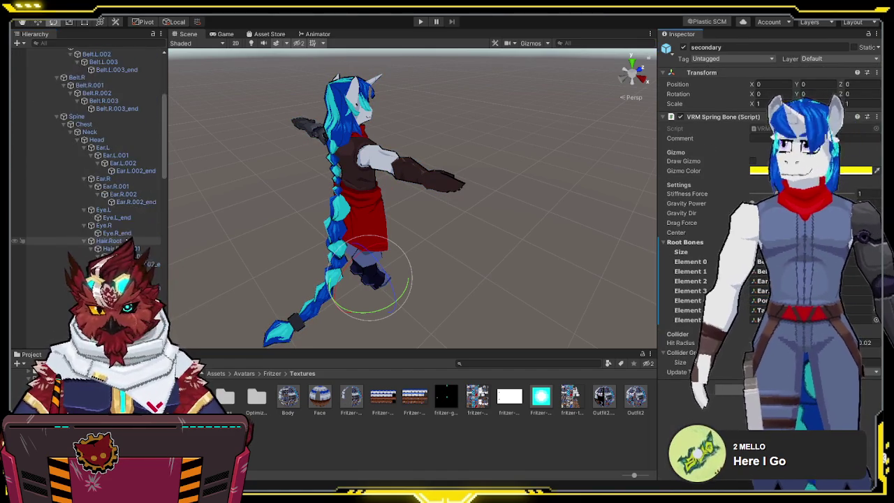
pyautogui.click(36, 161)
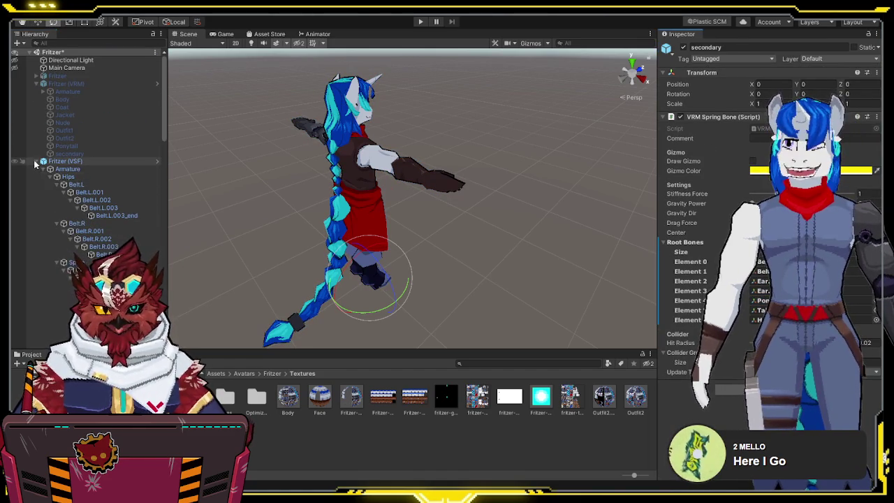
# - Deactivate Fritzer (VSF) and make Fritzer (VRM) the active avatar
pyautogui.click(77, 84)
pyautogui.click(107, 161)
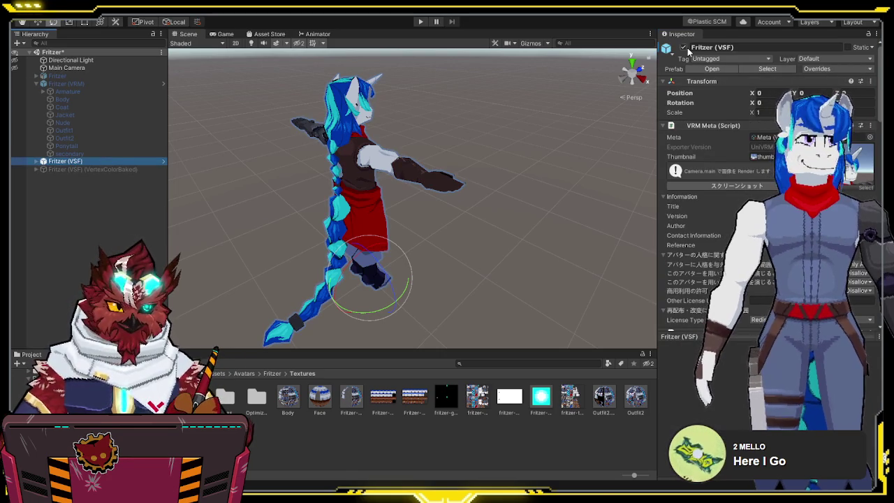
pyautogui.click(61, 84)
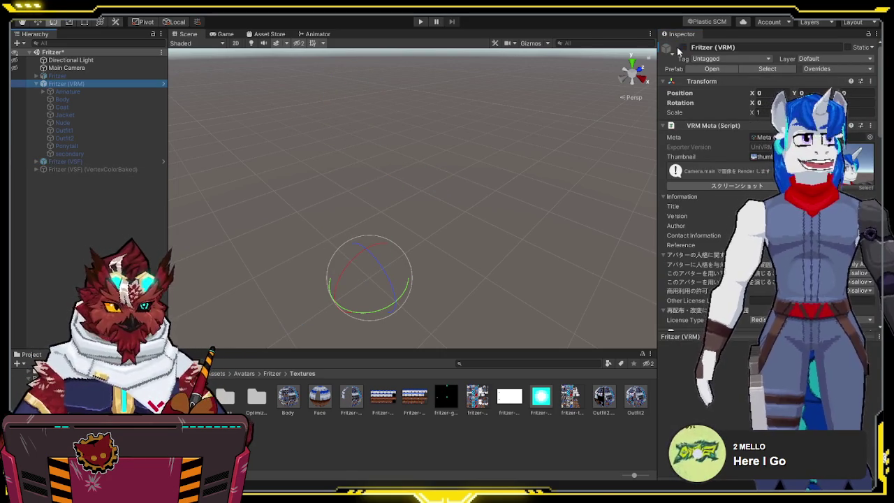
# - Inspect Fritzer (VRM)'s secondary spring bone and Ponytail.End bone, then collapse the tree
pyautogui.click(79, 153)
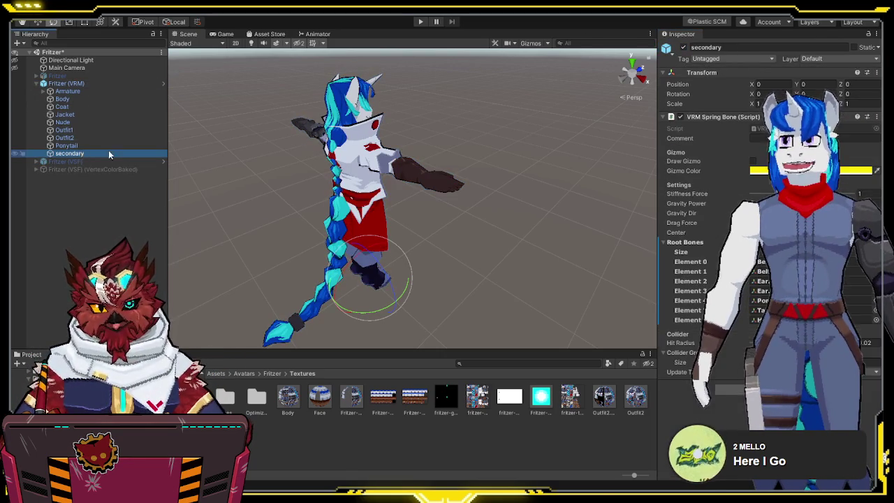
pyautogui.keyDown('alt'); pyautogui.click(44, 91); pyautogui.keyUp('alt')
pyautogui.scroll(-10, 78, 121)
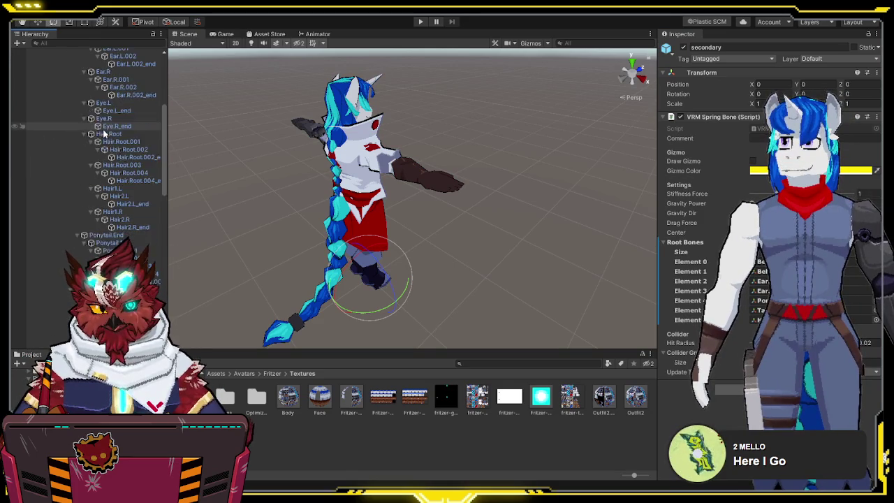
pyautogui.click(103, 207)
pyautogui.keyDown('ctrl'); pyautogui.click(105, 208); pyautogui.keyUp('ctrl')
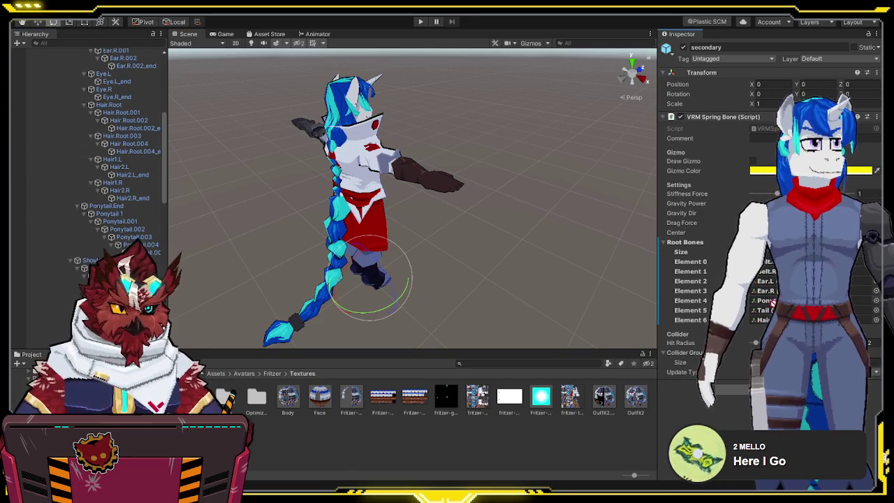
pyautogui.scroll(10, 105, 160)
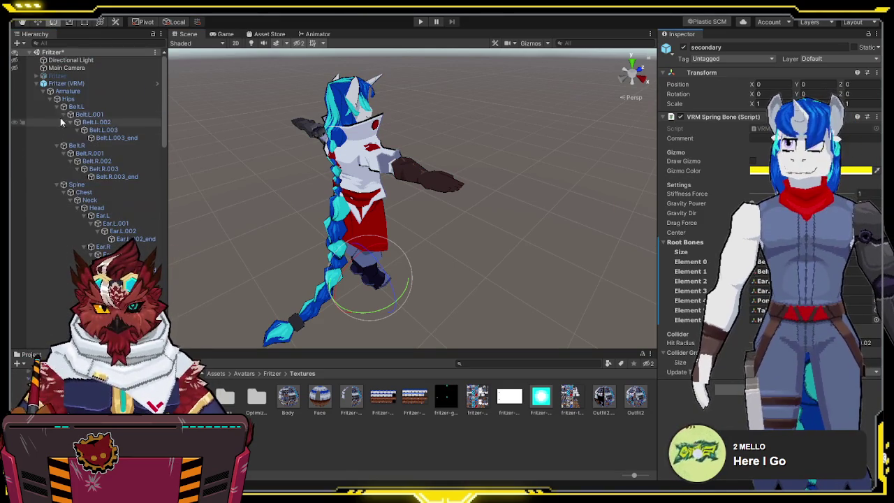
pyautogui.keyDown('alt'); pyautogui.click(37, 83); pyautogui.keyUp('alt')
pyautogui.click(39, 85)
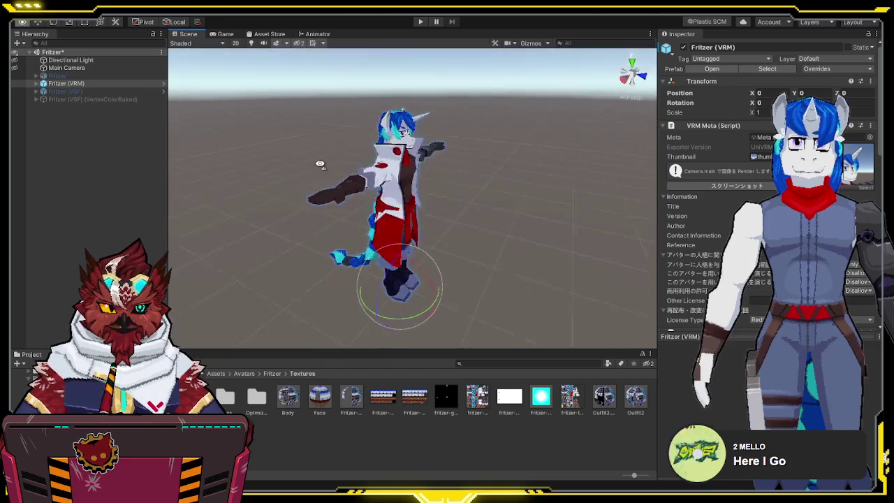
# - List Fritzer (VRM)'s meshes, open Fritzer.Textures, and inspect the Body and Coat meshes
pyautogui.click(59, 84)
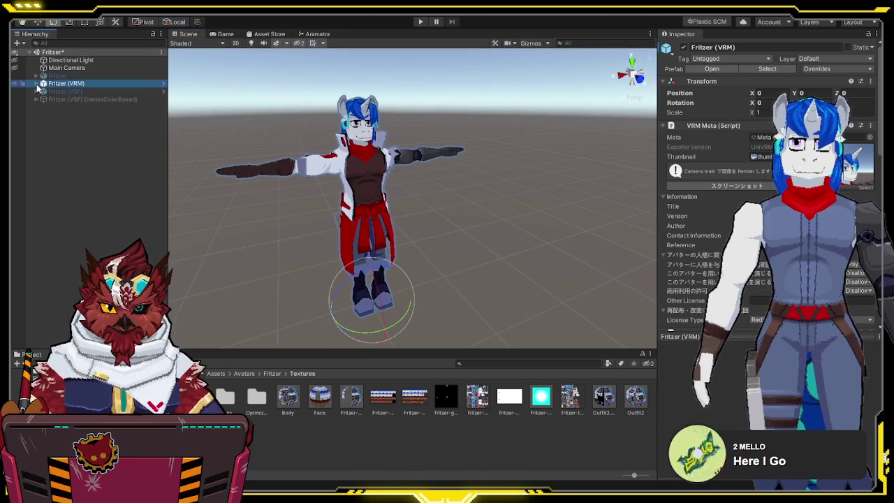
pyautogui.keyDown('alt'); pyautogui.click(36, 84); pyautogui.keyUp('alt')
pyautogui.click(43, 92)
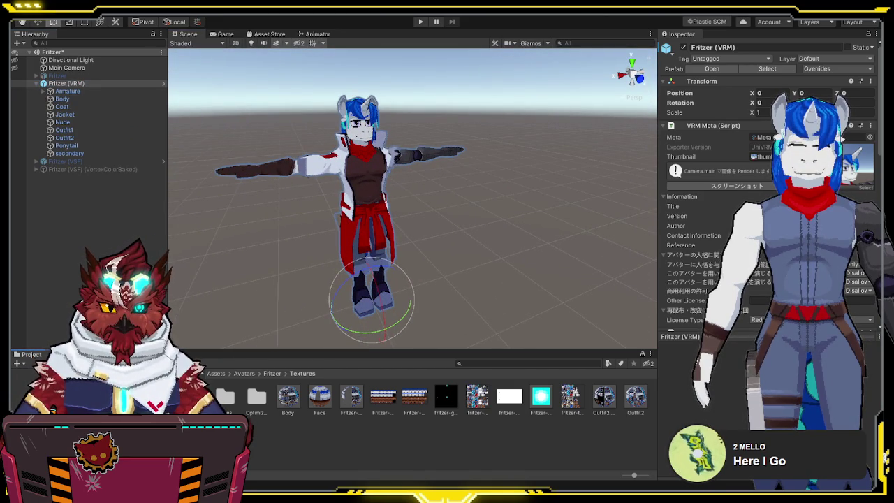
pyautogui.click(126, 433)
pyautogui.click(66, 100)
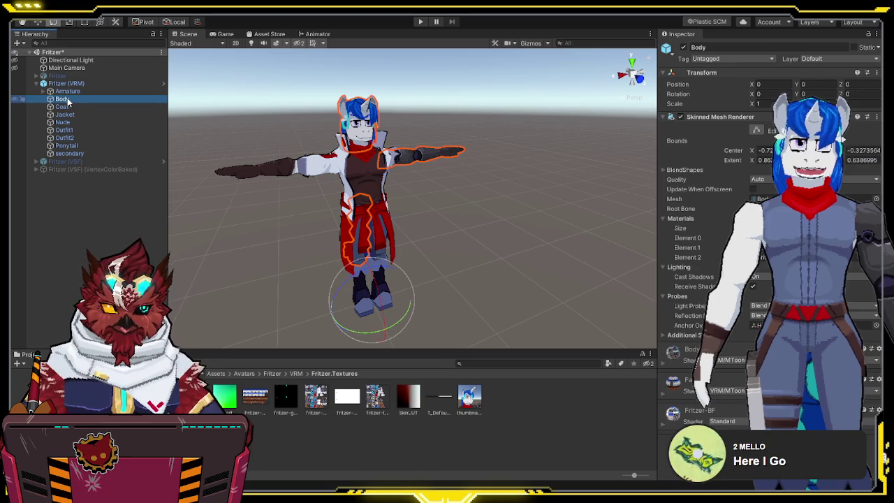
pyautogui.click(65, 107)
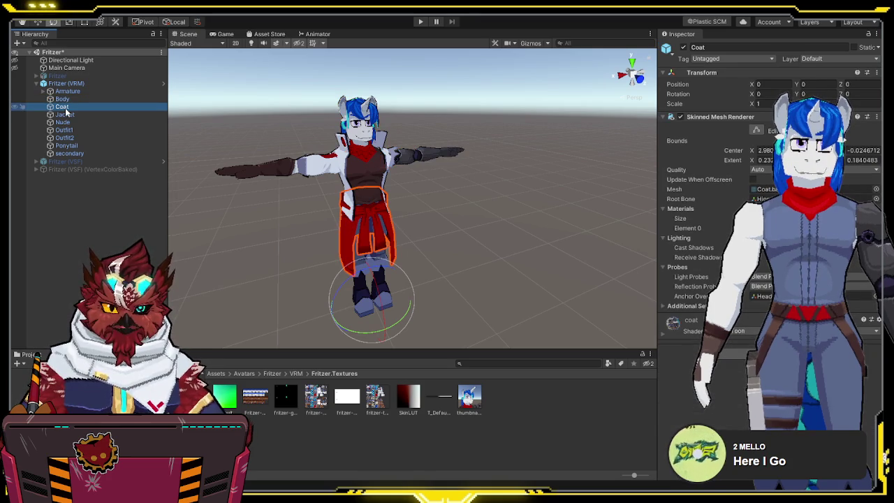
# - Open Fritzer.Materials and inspect the Jacket, Nude, Outfit1 and Outfit2 meshes
pyautogui.click(119, 424)
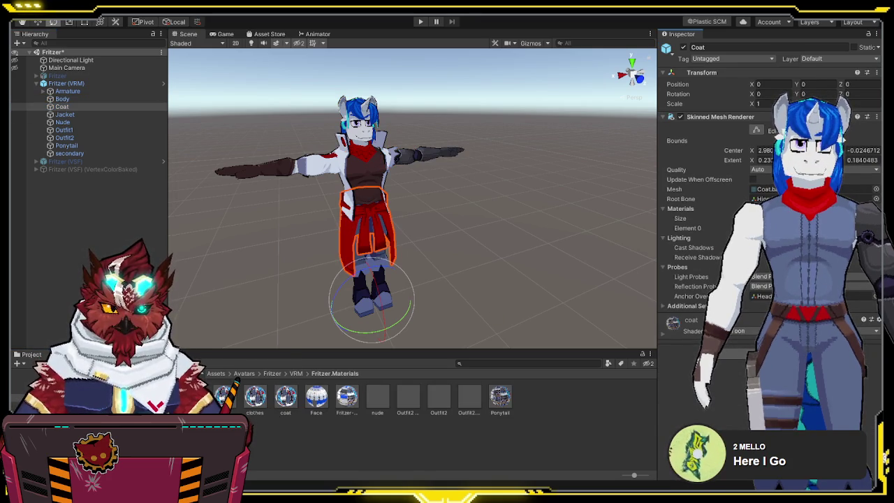
pyautogui.click(79, 115)
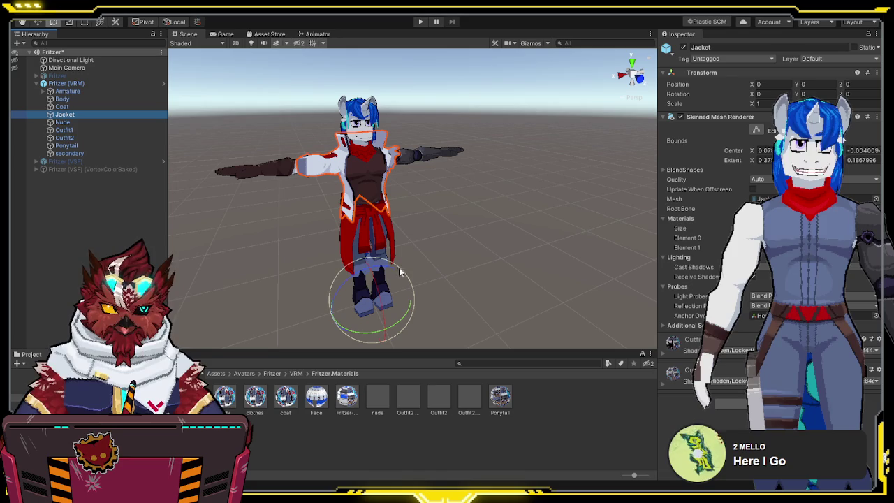
pyautogui.click(467, 399)
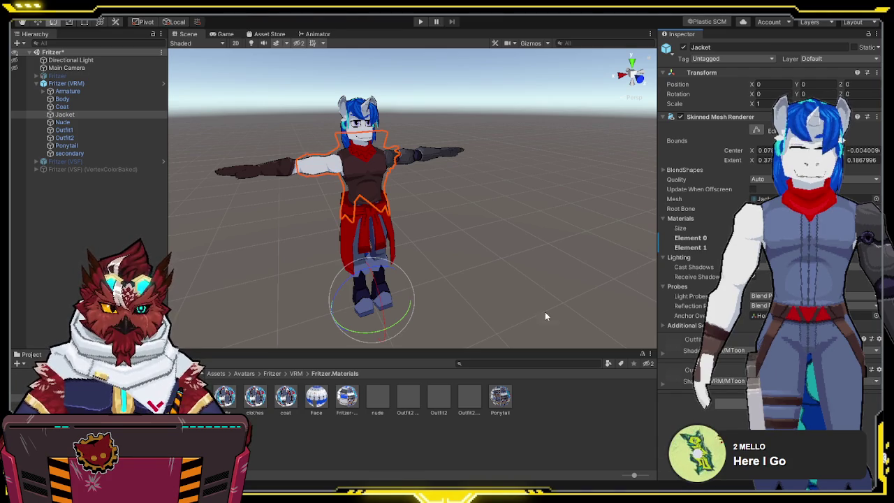
pyautogui.click(62, 123)
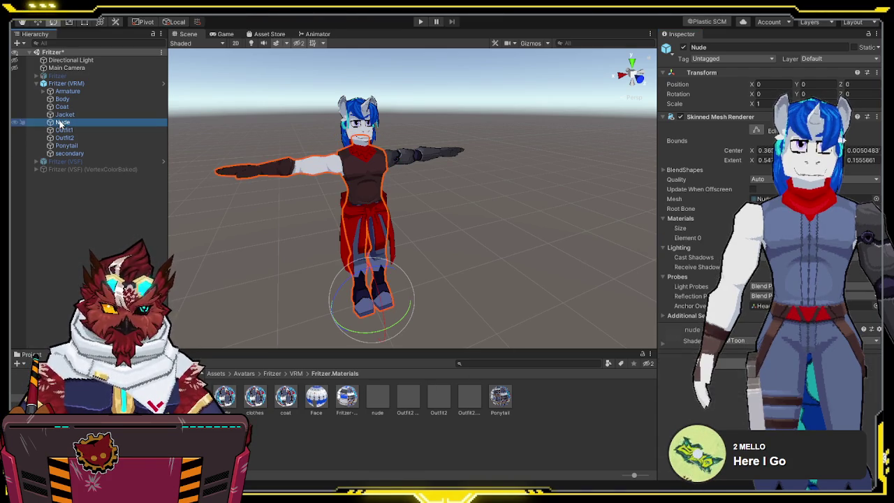
pyautogui.click(61, 130)
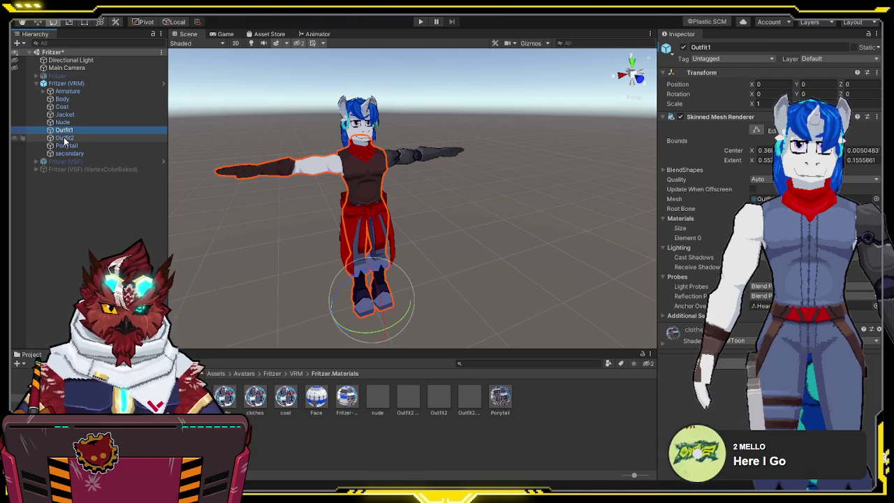
pyautogui.click(64, 139)
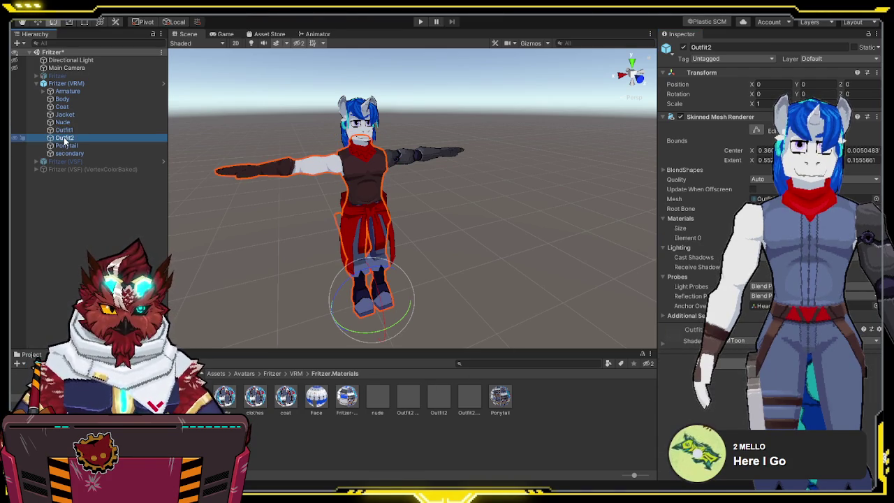
pyautogui.click(68, 84)
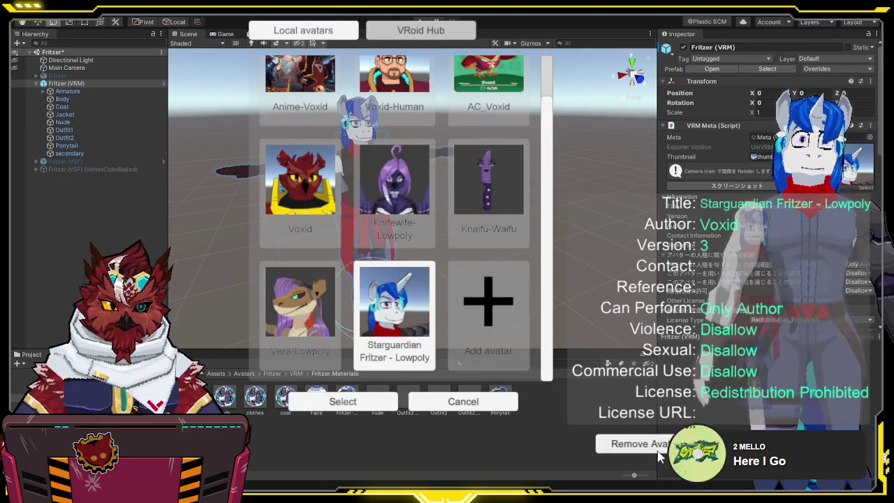
# - Remove the old Starguardian Fritzer - Lowpoly avatar, then select Starguardian Fritzer and load it
pyautogui.click(640, 444)
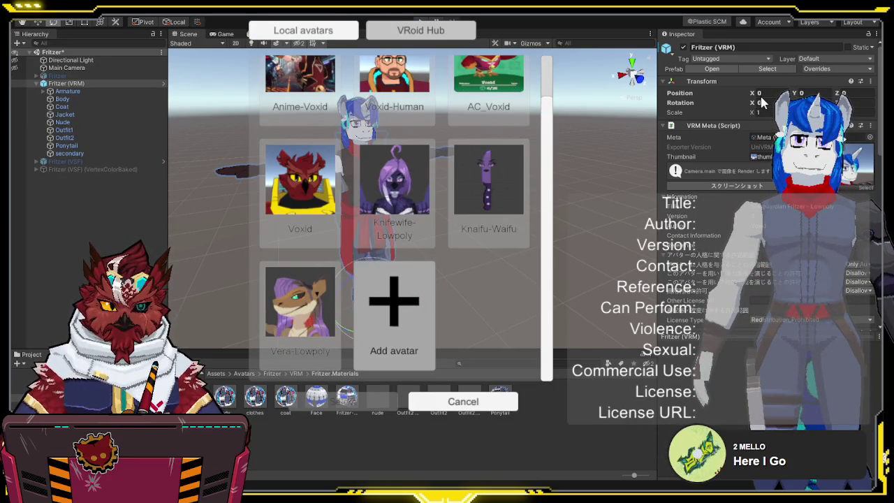
pyautogui.click(393, 314)
pyautogui.click(369, 402)
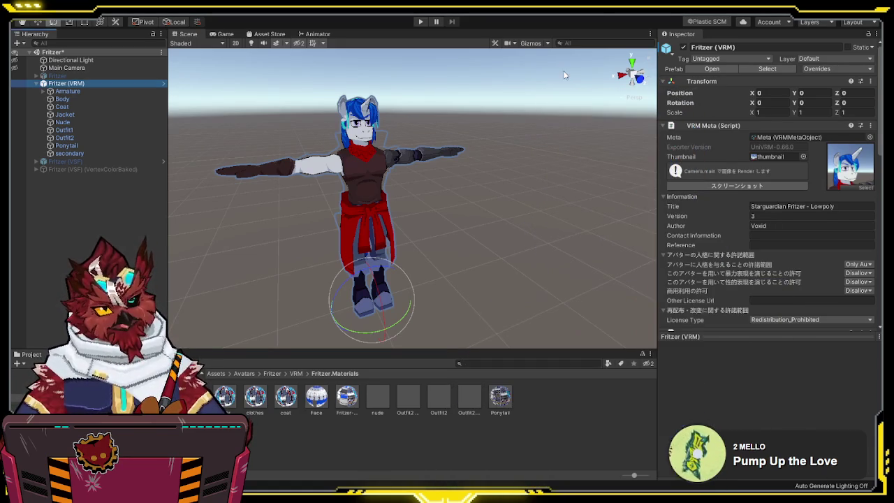
# - Clear the Fritzer (VRM) selection so the avatar shows without its outline or gizmo
pyautogui.click(500, 200)
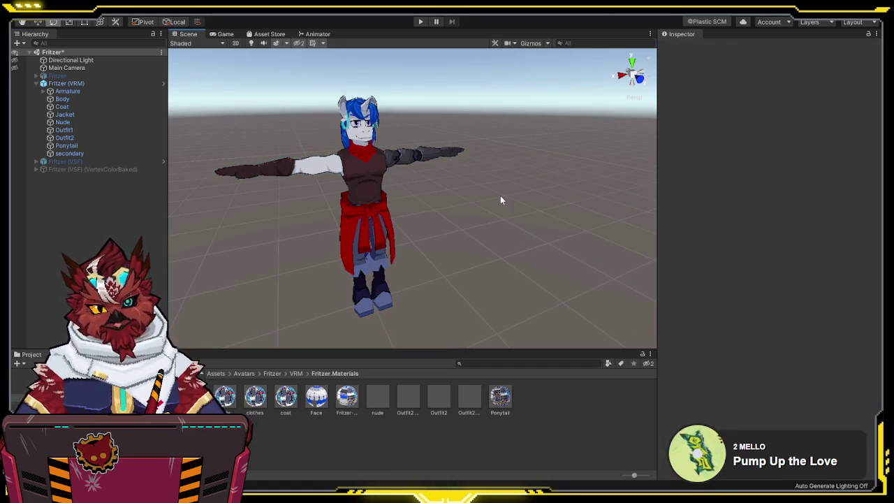